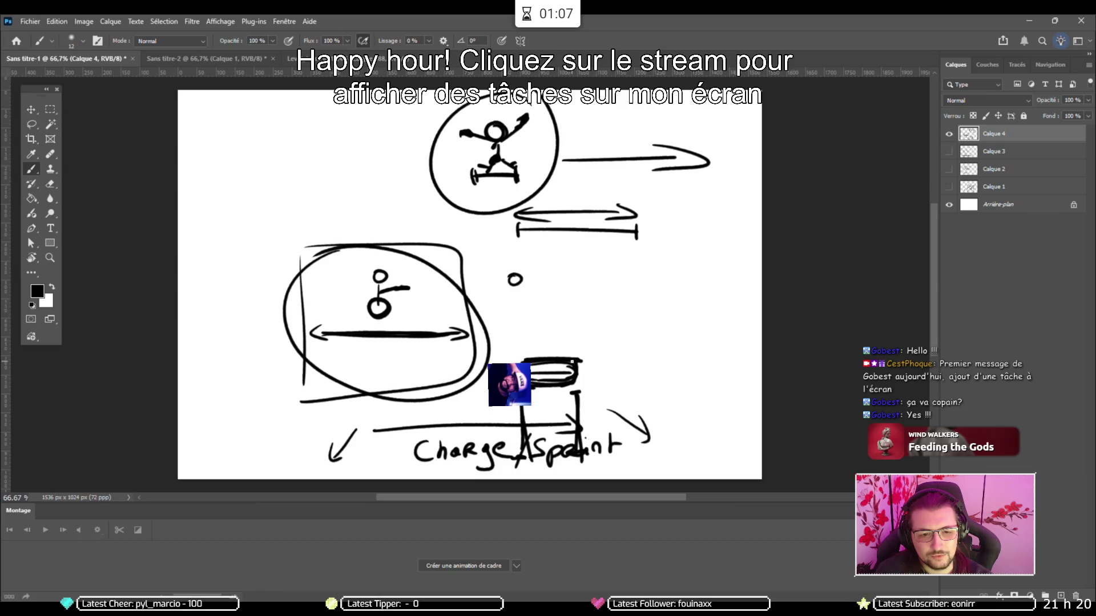
- Handwrite Brake by the stacked bars and the list Patrols, Alert, Spawn, Brake
{"action": "mouse_move", "coordinate": [532, 324]}
{"action": "left_mouse_down"}
{"action": "mouse_move", "coordinate": [537, 344]}
{"action": "mouse_move", "coordinate": [616, 332]}
{"action": "left_mouse_up"}
{"action": "mouse_move", "coordinate": [214, 175]}
{"action": "left_mouse_down"}
{"action": "mouse_move", "coordinate": [209, 168]}
{"action": "mouse_move", "coordinate": [249, 171]}
{"action": "mouse_move", "coordinate": [285, 143]}
{"action": "left_mouse_up"}
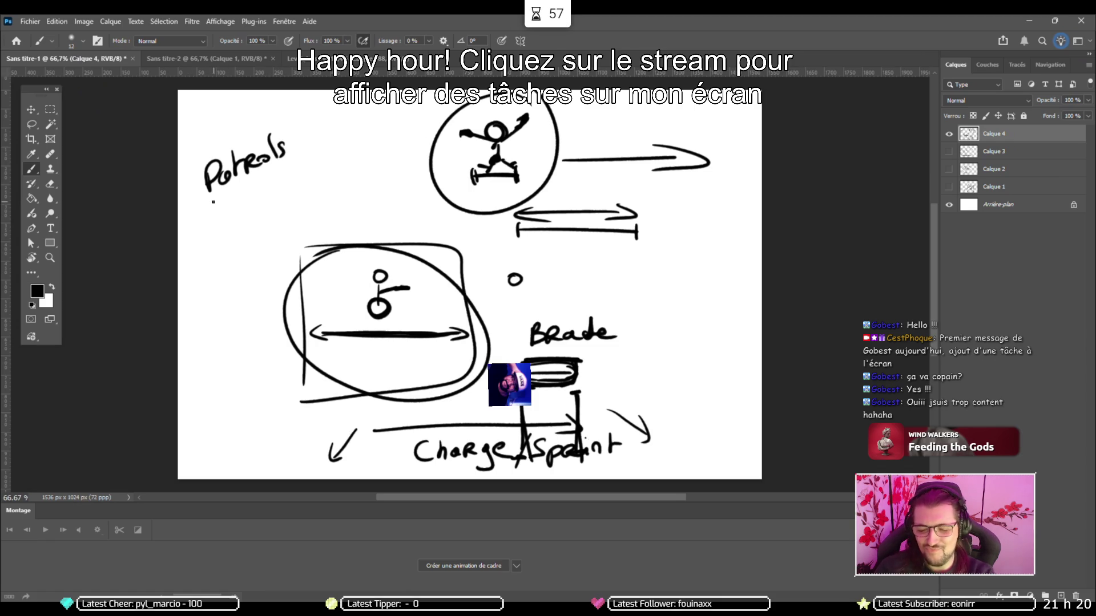
{"action": "mouse_move", "coordinate": [214, 220]}
{"action": "left_mouse_down"}
{"action": "mouse_move", "coordinate": [268, 174]}
{"action": "mouse_move", "coordinate": [281, 183]}
{"action": "left_mouse_up"}
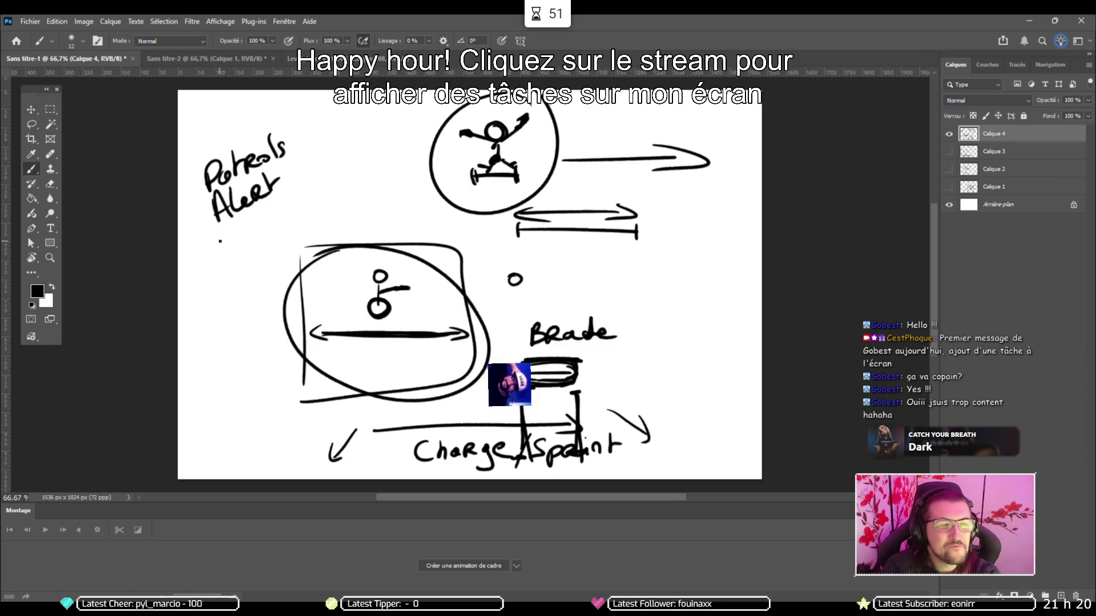
{"action": "mouse_move", "coordinate": [239, 226]}
{"action": "left_mouse_down"}
{"action": "mouse_move", "coordinate": [220, 251]}
{"action": "mouse_move", "coordinate": [276, 226]}
{"action": "mouse_move", "coordinate": [280, 208]}
{"action": "mouse_move", "coordinate": [305, 196]}
{"action": "left_mouse_up"}
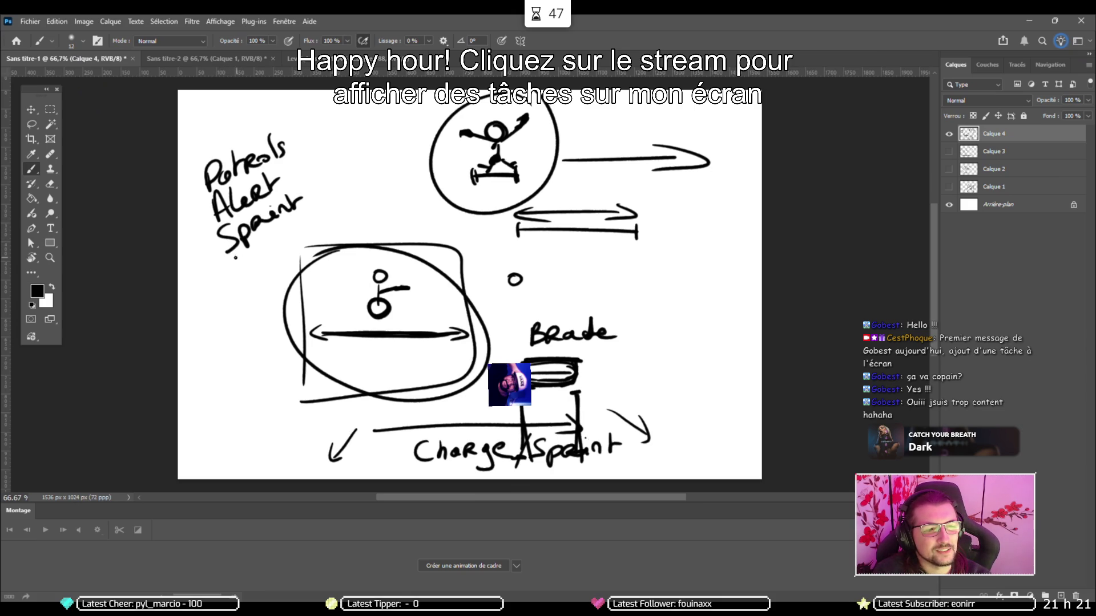
{"action": "mouse_move", "coordinate": [240, 251]}
{"action": "left_mouse_down"}
{"action": "mouse_move", "coordinate": [245, 273]}
{"action": "mouse_move", "coordinate": [289, 226]}
{"action": "mouse_move", "coordinate": [315, 232]}
{"action": "left_mouse_up"}
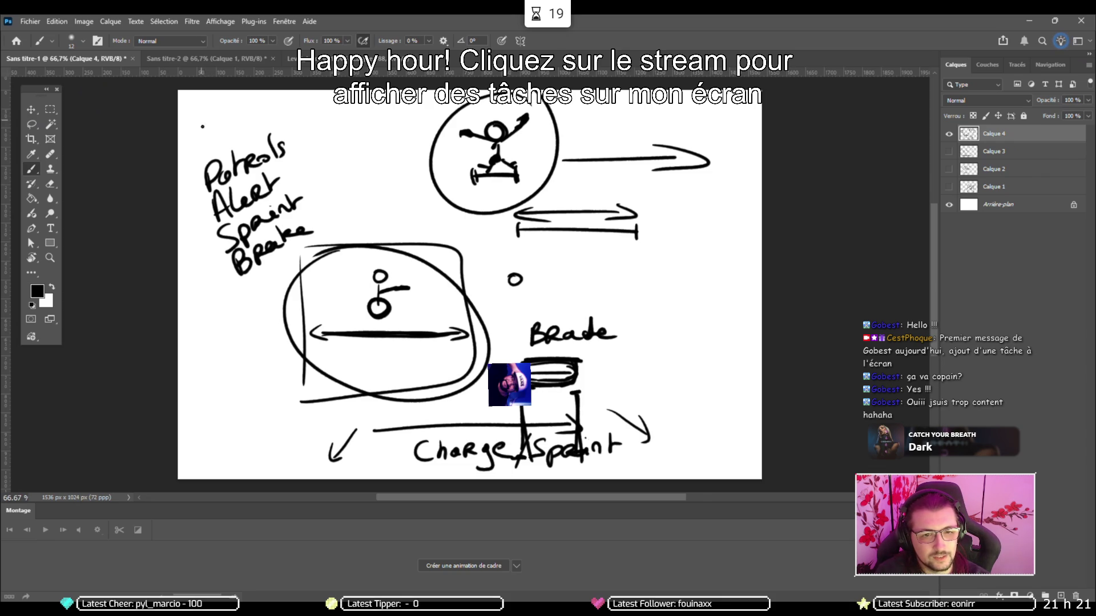
- Write a Turn? heading above the handwritten list and circle it
{"action": "left_click_drag", "start_coordinate": [206, 118], "coordinate": [203, 137]}
{"action": "left_click_drag", "start_coordinate": [189, 125], "coordinate": [226, 118]}
{"action": "mouse_move", "coordinate": [222, 123]}
{"action": "left_mouse_down"}
{"action": "mouse_move", "coordinate": [242, 105]}
{"action": "mouse_move", "coordinate": [258, 111]}
{"action": "left_mouse_up"}
{"action": "mouse_move", "coordinate": [192, 114]}
{"action": "left_mouse_down"}
{"action": "mouse_move", "coordinate": [181, 126]}
{"action": "mouse_move", "coordinate": [188, 147]}
{"action": "mouse_move", "coordinate": [216, 100]}
{"action": "mouse_move", "coordinate": [184, 125]}
{"action": "mouse_move", "coordinate": [221, 155]}
{"action": "mouse_move", "coordinate": [288, 98]}
{"action": "mouse_move", "coordinate": [186, 115]}
{"action": "mouse_move", "coordinate": [184, 147]}
{"action": "left_mouse_up"}
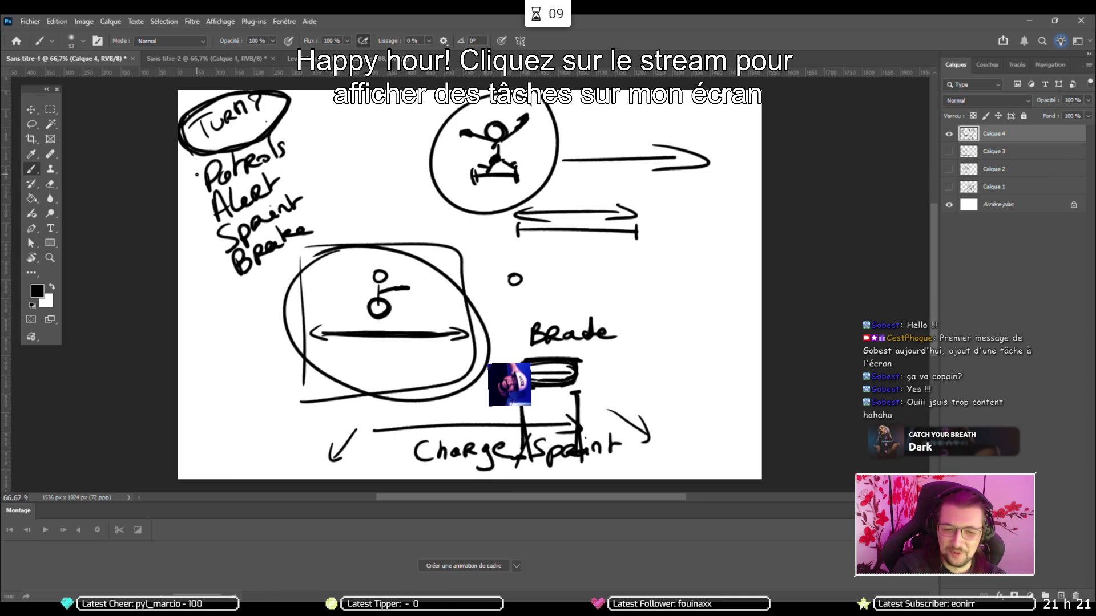
- Box the handwritten list, link it to the Turn? ellipse, and add a boxed Death note beside it
{"action": "left_click_drag", "start_coordinate": [280, 117], "coordinate": [332, 232]}
{"action": "mouse_move", "coordinate": [189, 147]}
{"action": "left_mouse_down"}
{"action": "mouse_move", "coordinate": [228, 302]}
{"action": "mouse_move", "coordinate": [334, 242]}
{"action": "left_mouse_up"}
{"action": "left_click_drag", "start_coordinate": [285, 117], "coordinate": [330, 247]}
{"action": "mouse_move", "coordinate": [183, 154]}
{"action": "left_mouse_down"}
{"action": "mouse_move", "coordinate": [230, 294]}
{"action": "mouse_move", "coordinate": [335, 235]}
{"action": "left_mouse_up"}
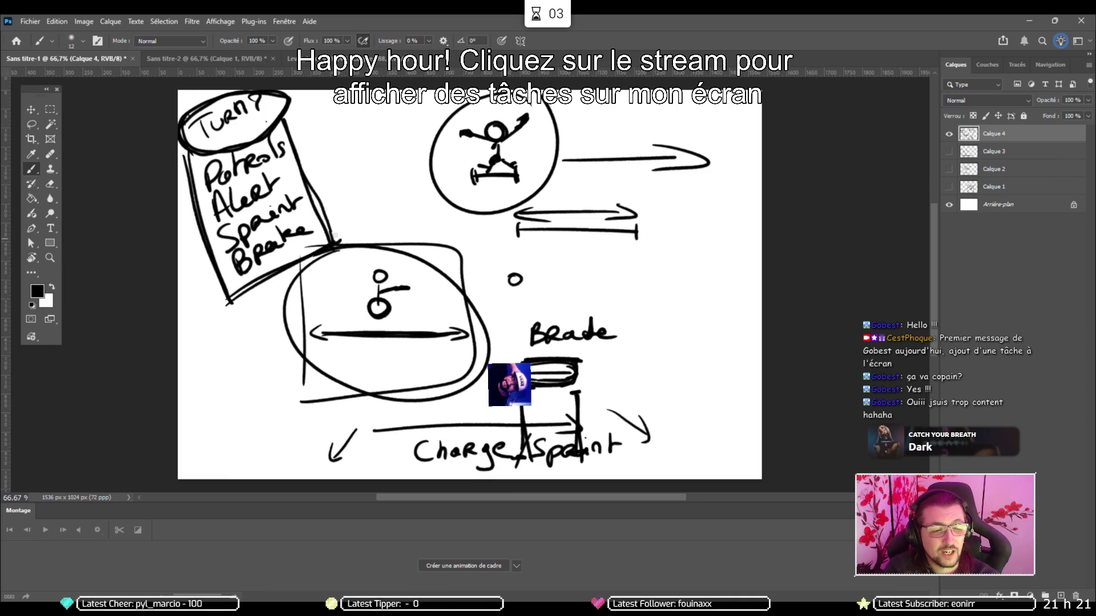
{"action": "left_click_drag", "start_coordinate": [290, 142], "coordinate": [338, 251]}
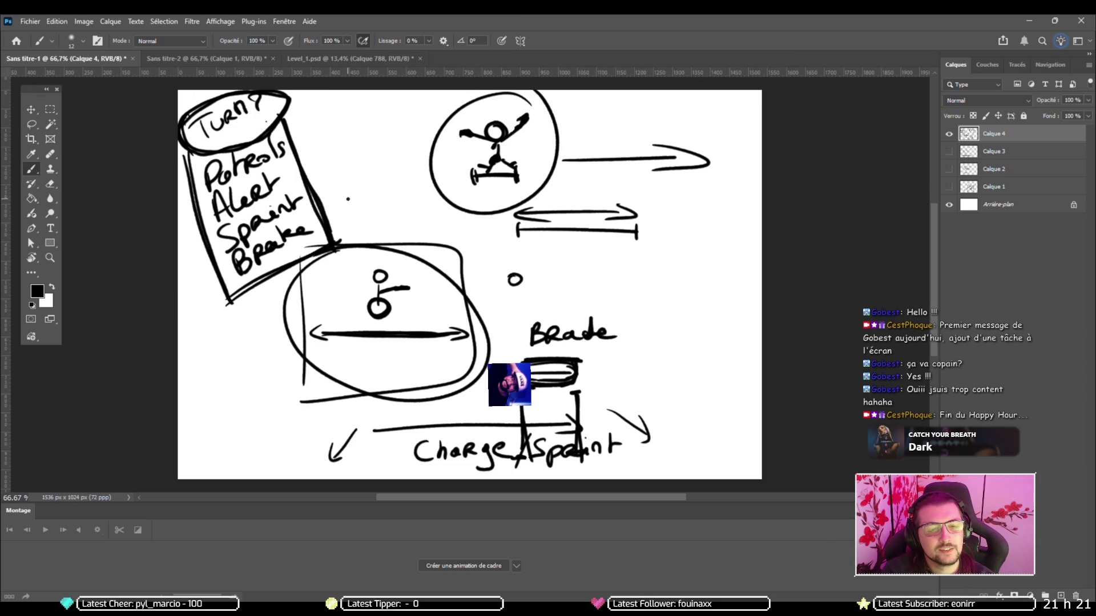
{"action": "mouse_move", "coordinate": [340, 211]}
{"action": "left_mouse_down"}
{"action": "mouse_move", "coordinate": [350, 221]}
{"action": "mouse_move", "coordinate": [381, 193]}
{"action": "mouse_move", "coordinate": [395, 201]}
{"action": "left_mouse_up"}
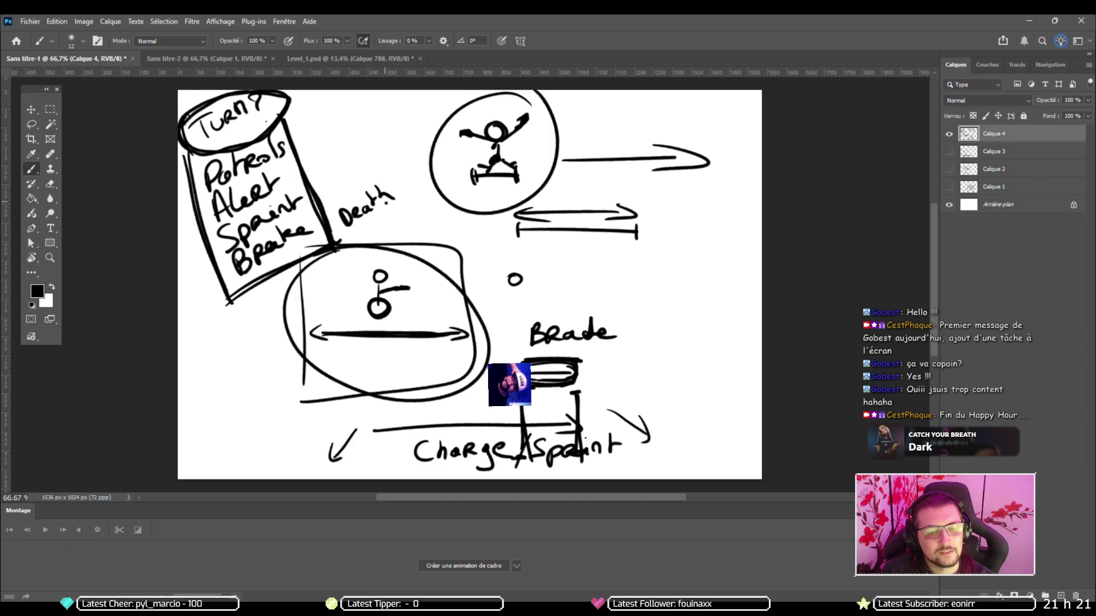
{"action": "mouse_move", "coordinate": [337, 234]}
{"action": "left_mouse_down"}
{"action": "mouse_move", "coordinate": [330, 204]}
{"action": "mouse_move", "coordinate": [337, 235]}
{"action": "left_mouse_up"}
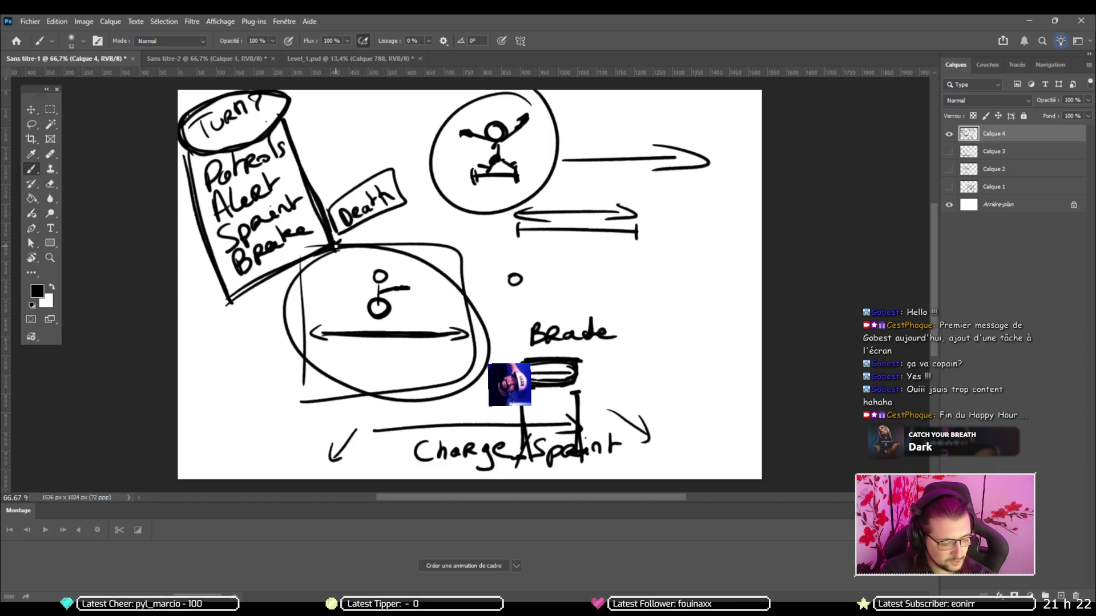
- Hide Calque 4 and brush a small rectangle on a new Calque 5 layer, then return to Unity
{"action": "left_click", "coordinate": [949, 133]}
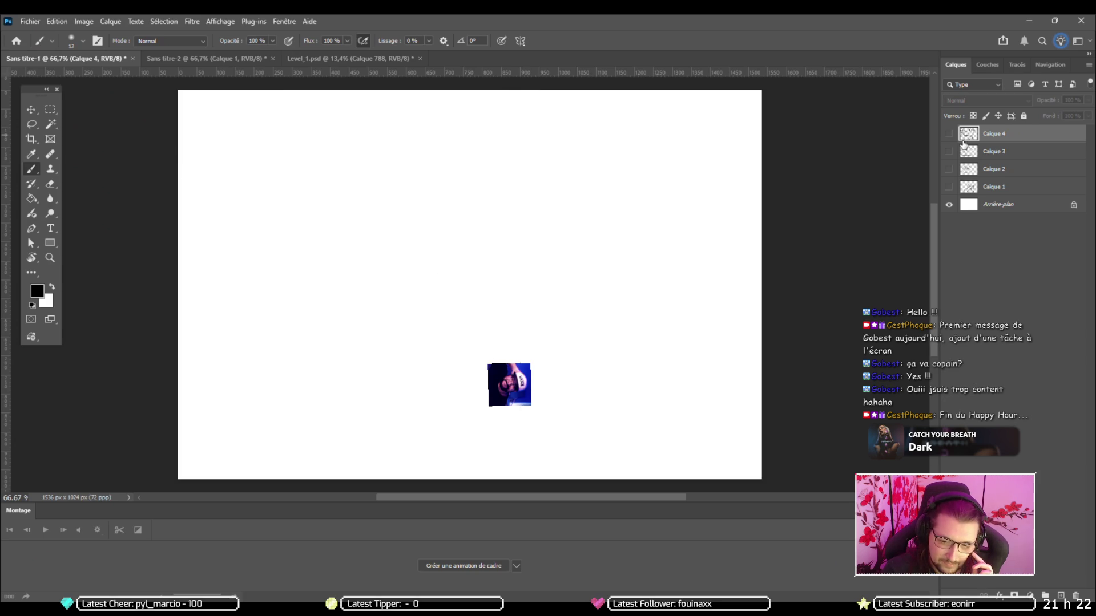
{"action": "left_click", "coordinate": [1060, 595]}
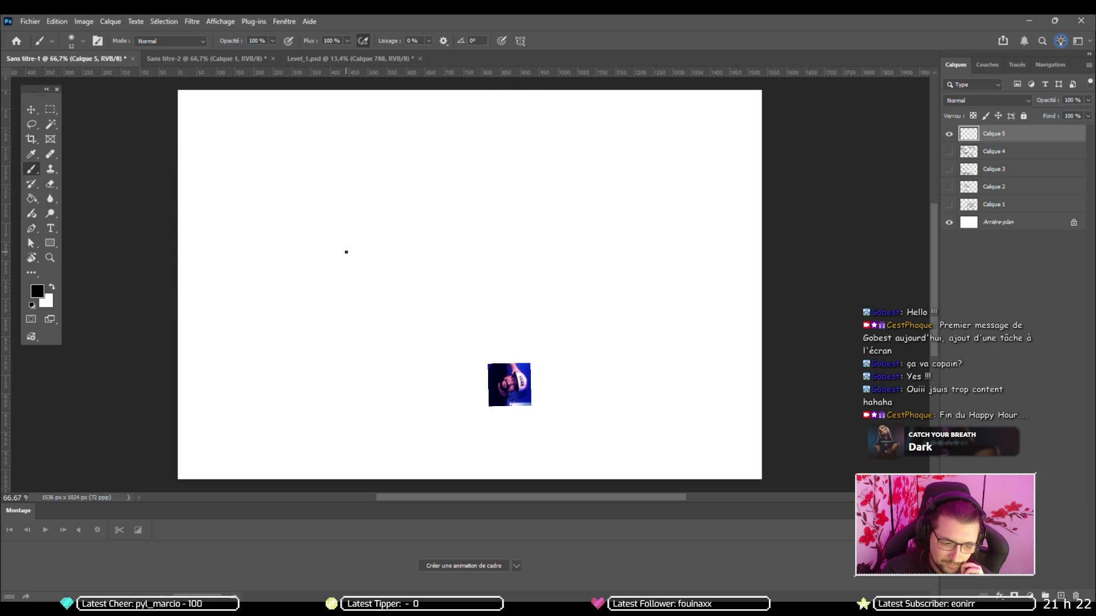
{"action": "mouse_move", "coordinate": [344, 247]}
{"action": "left_mouse_down"}
{"action": "mouse_move", "coordinate": [343, 289]}
{"action": "mouse_move", "coordinate": [370, 249]}
{"action": "mouse_move", "coordinate": [345, 290]}
{"action": "mouse_move", "coordinate": [367, 294]}
{"action": "mouse_move", "coordinate": [344, 301]}
{"action": "left_mouse_up"}
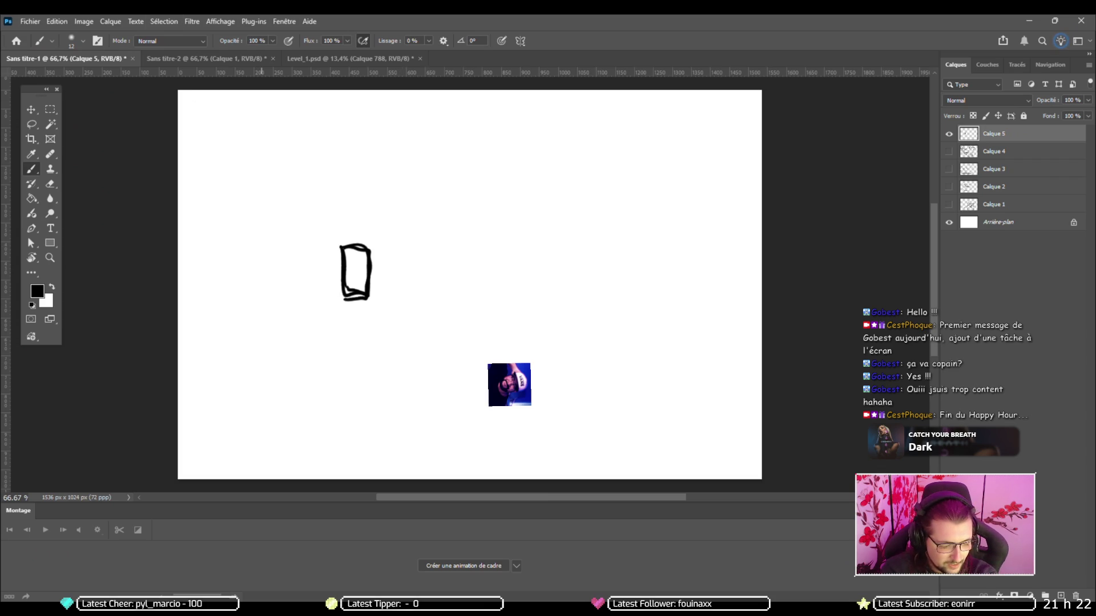
{"action": "key", "text": "alt+Tab"}
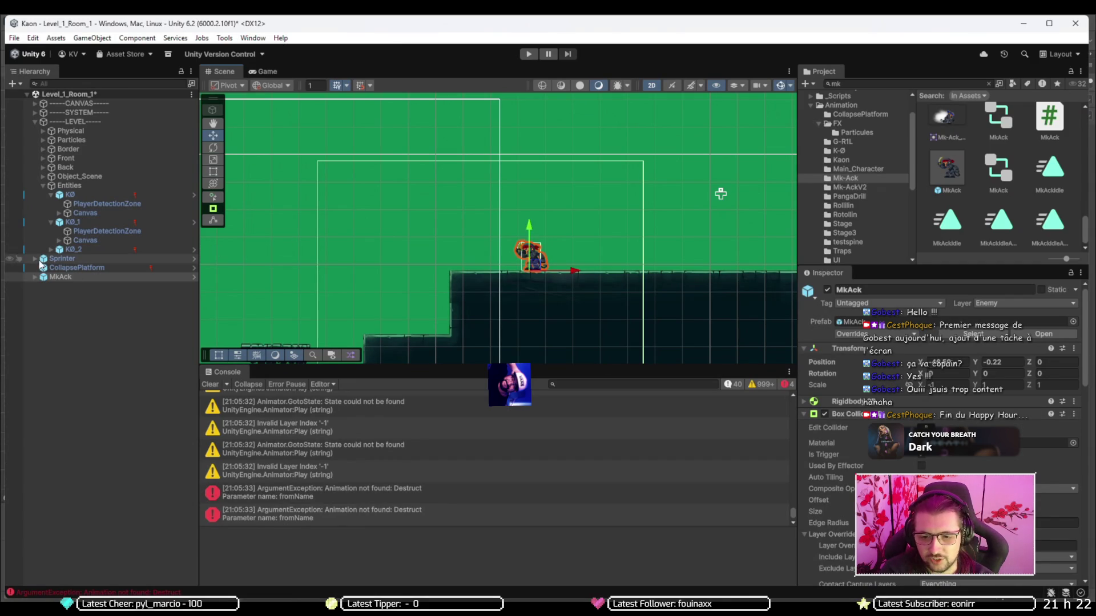
- Select KØ and fold its K0 (Script), Box Collider 2D and SkeletonAnimation sections
{"action": "left_click", "coordinate": [56, 258]}
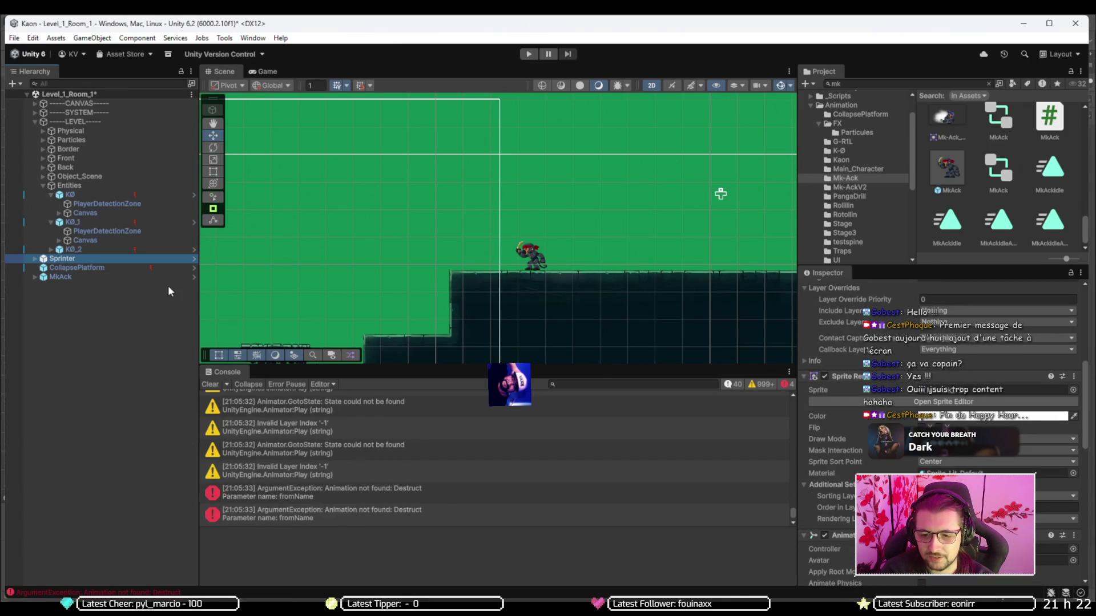
{"action": "left_click", "coordinate": [91, 196]}
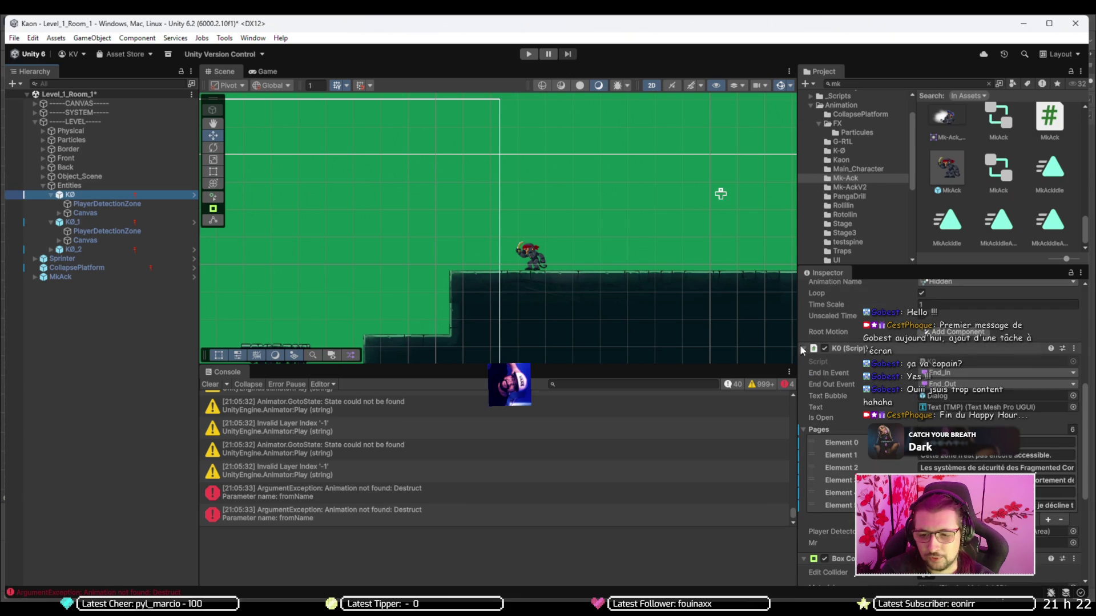
{"action": "left_click", "coordinate": [802, 348]}
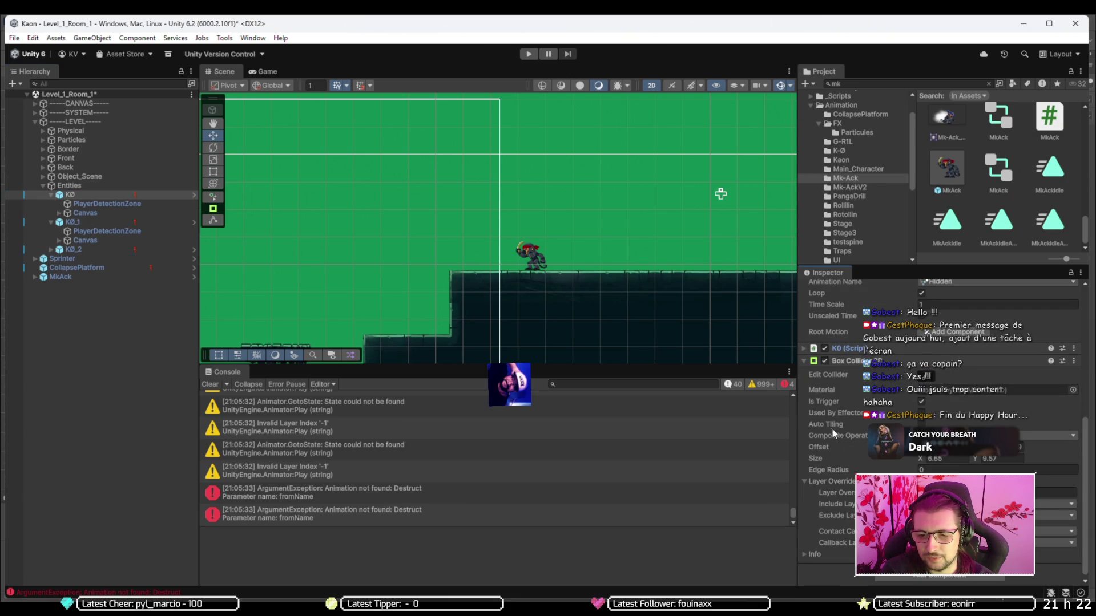
{"action": "scroll", "coordinate": [816, 411], "scroll_direction": "up", "scroll_amount": 1}
{"action": "left_click", "coordinate": [805, 394]}
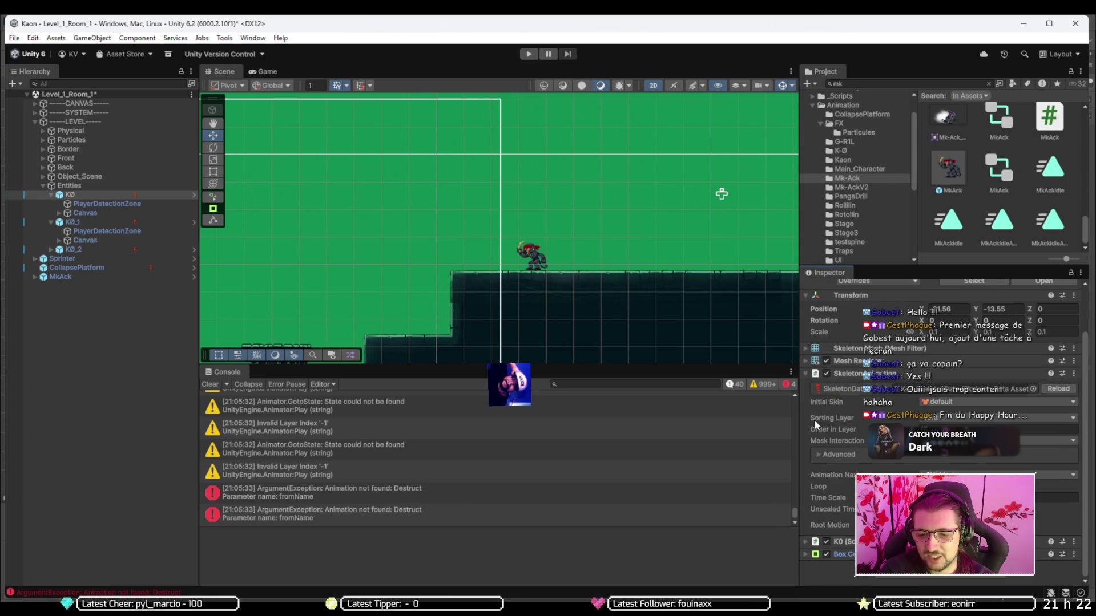
{"action": "left_click", "coordinate": [805, 380]}
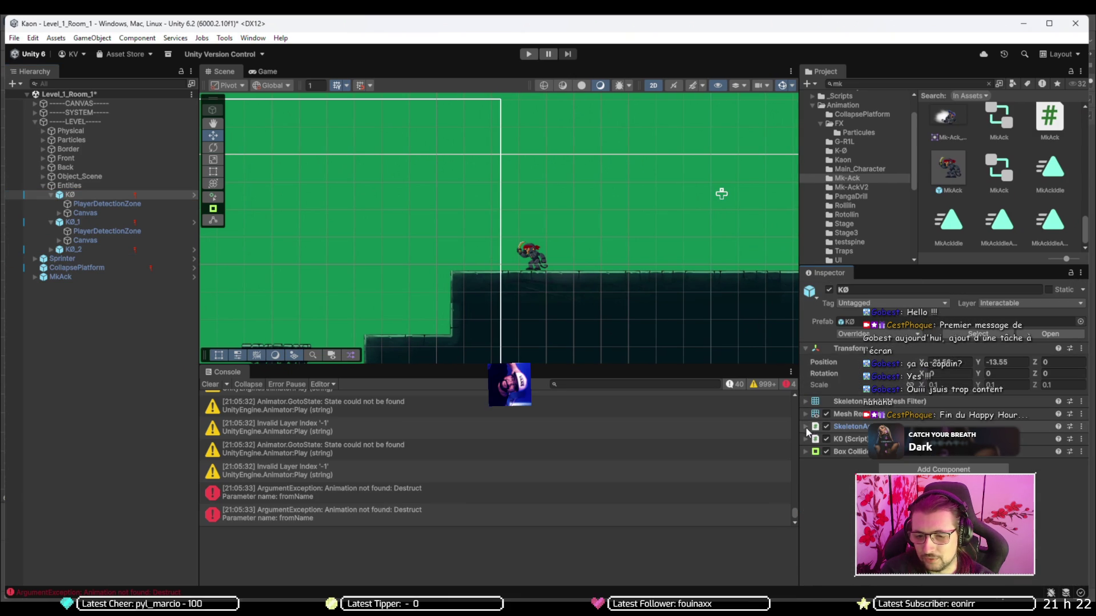
- Try adding a SpriteRenderer to KØ, then cancel the conflicting-component warning
{"action": "left_click", "coordinate": [943, 469]}
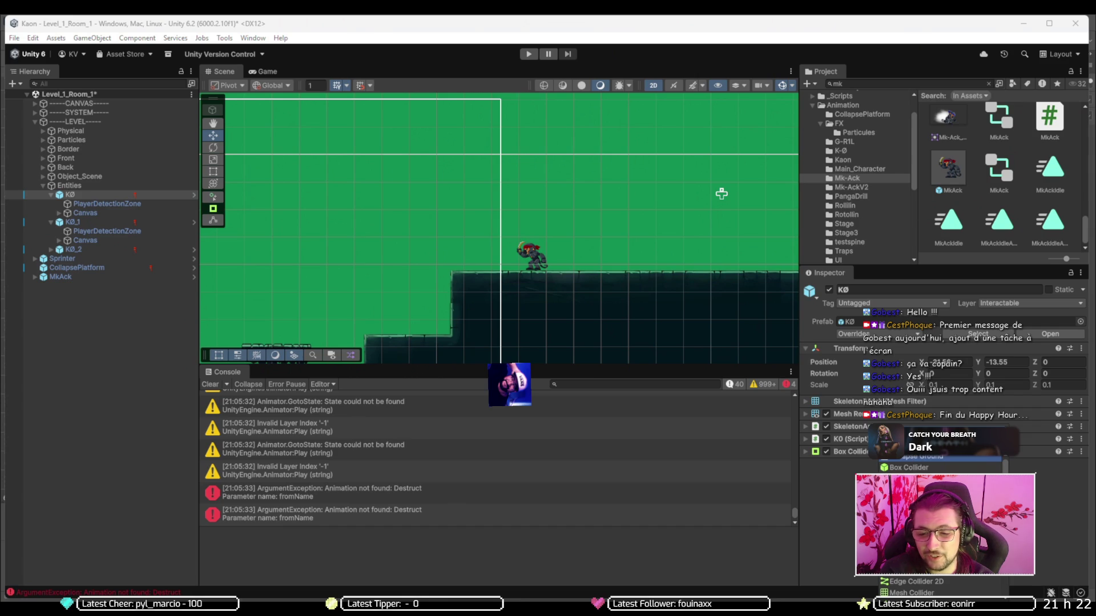
{"action": "scroll", "coordinate": [942, 514], "scroll_direction": "down", "scroll_amount": 3}
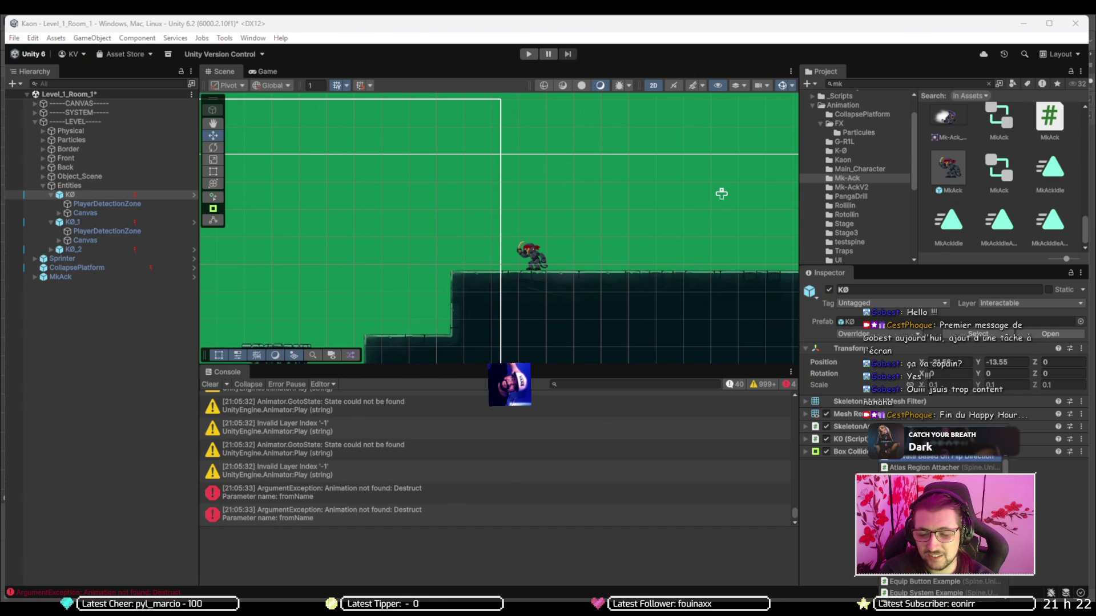
{"action": "scroll", "coordinate": [942, 525], "scroll_direction": "down", "scroll_amount": 10}
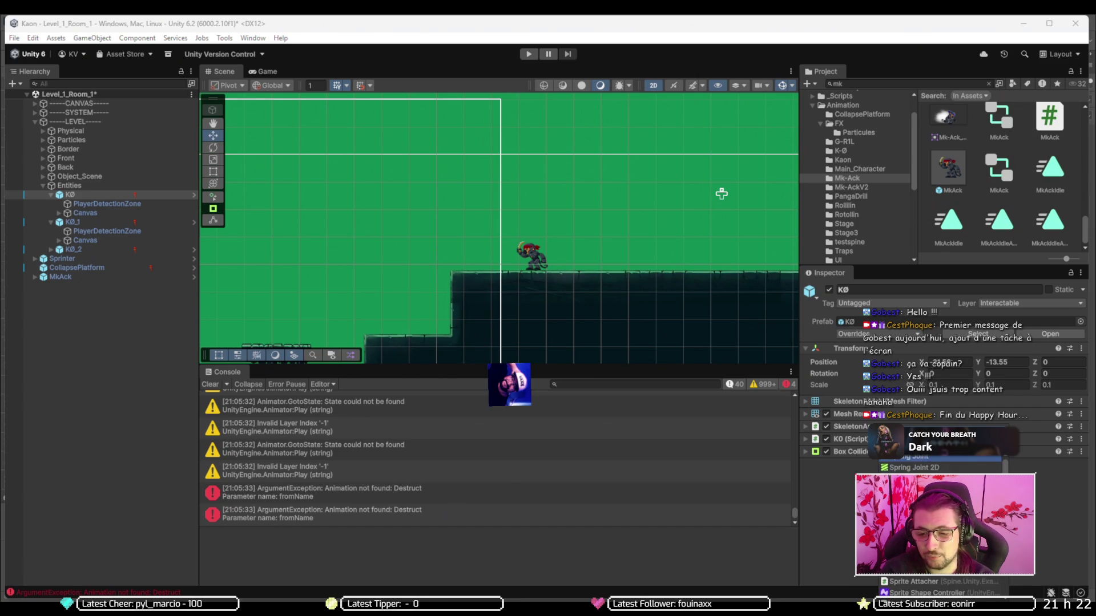
{"action": "left_click", "coordinate": [936, 548]}
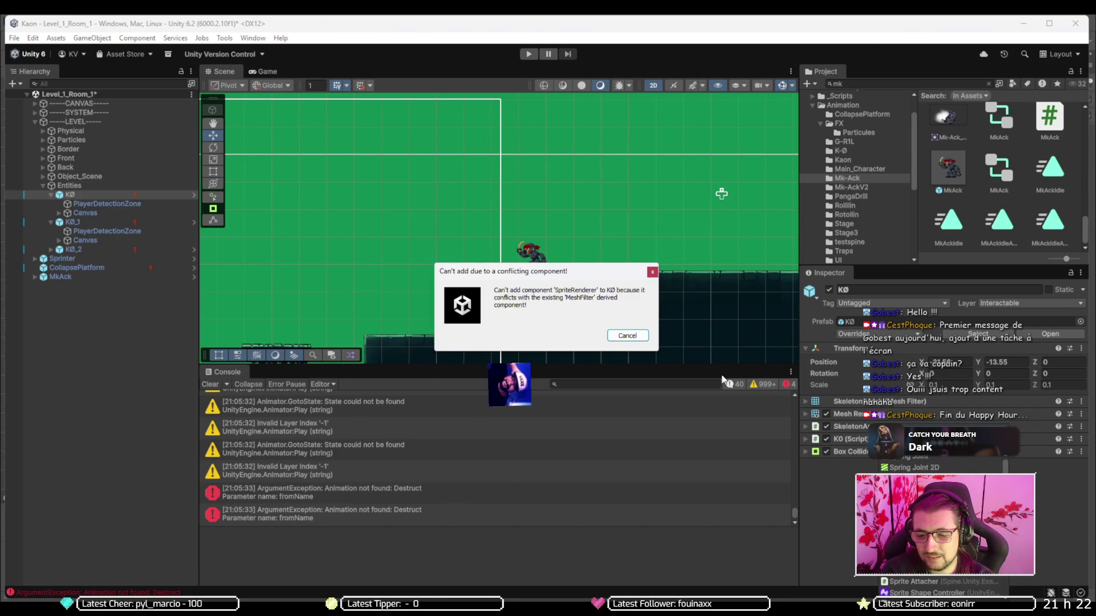
{"action": "left_click", "coordinate": [639, 338]}
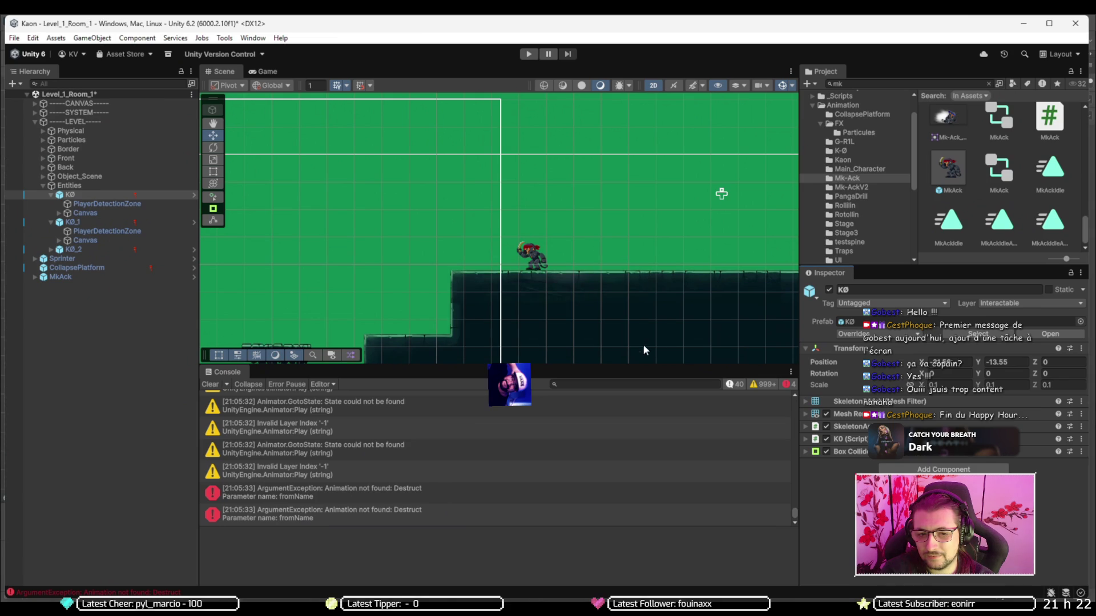
- Expand KØ's Skeleton Mesh Filter and Mesh Renderer, inspect the Skeleton Mesh asset, then go to Spine
{"action": "left_click", "coordinate": [806, 400]}
{"action": "left_click", "coordinate": [806, 431]}
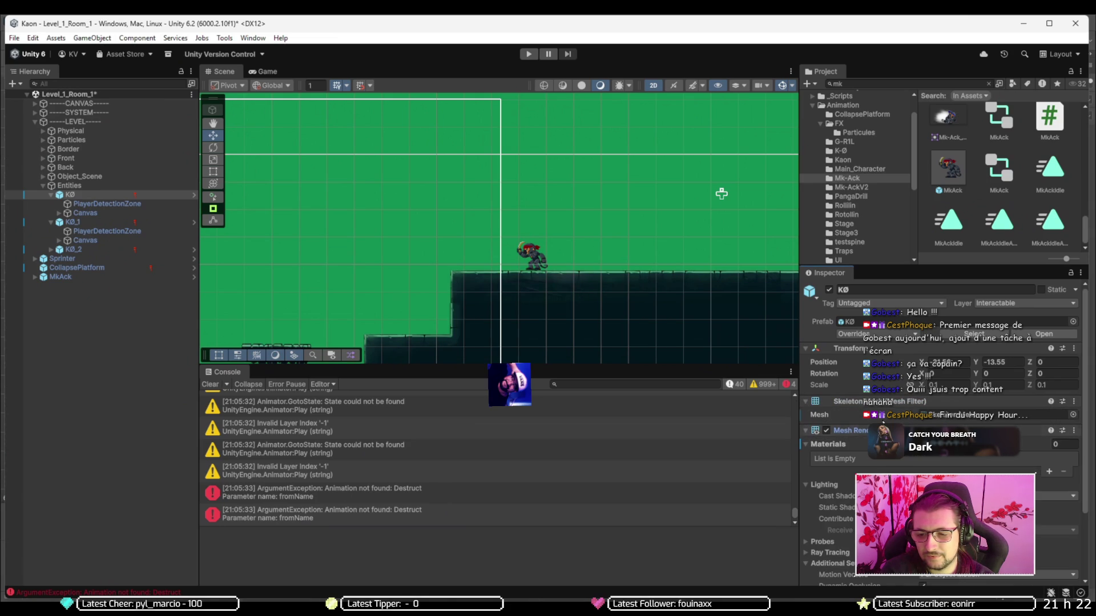
{"action": "left_click", "coordinate": [944, 416]}
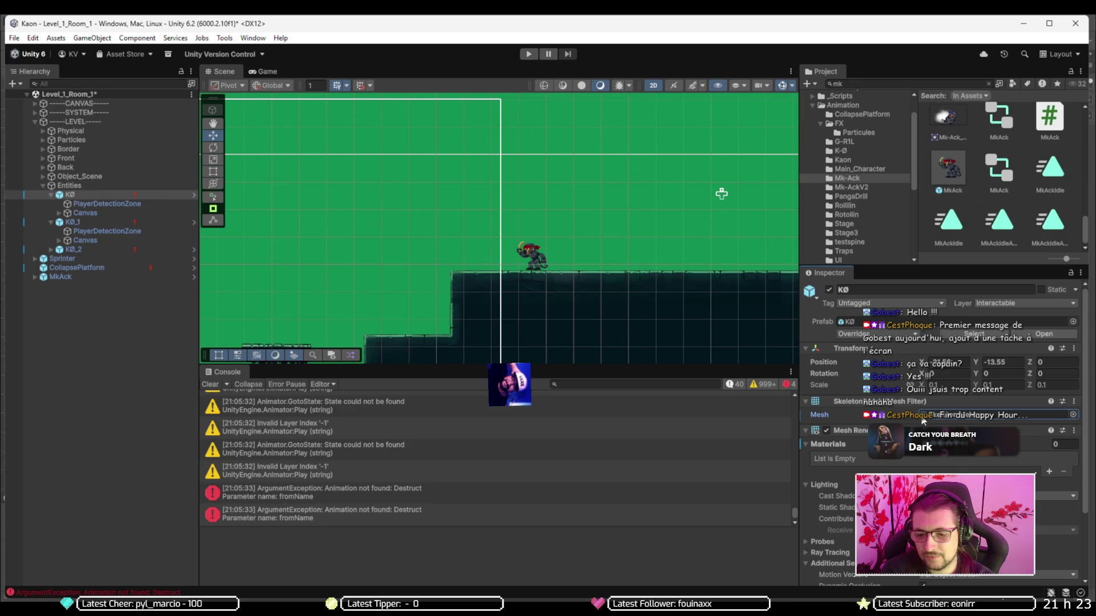
{"action": "double_click", "coordinate": [923, 421]}
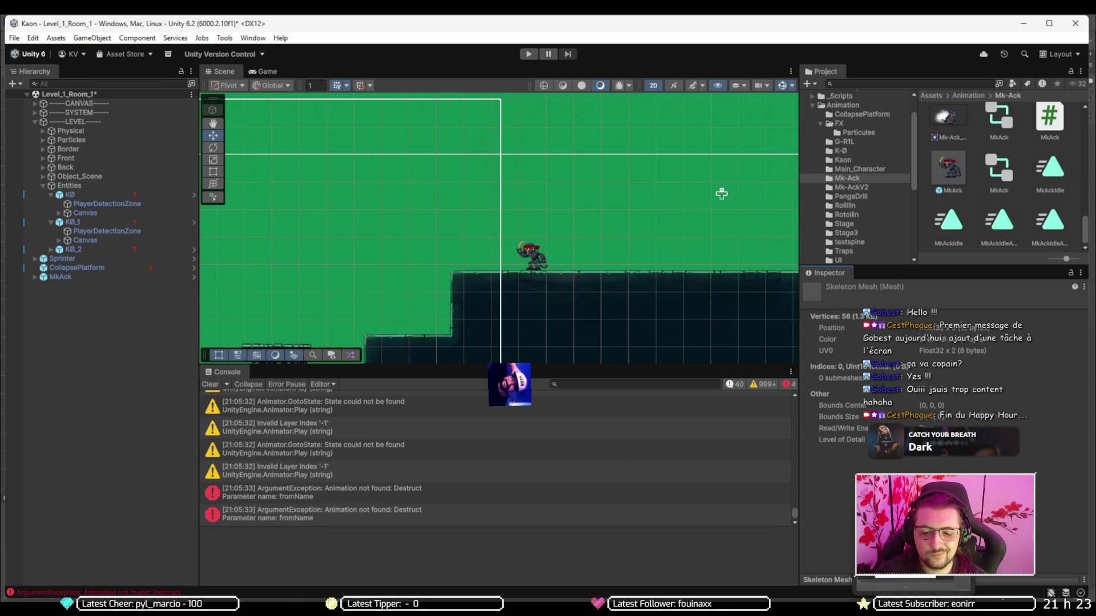
{"action": "left_click", "coordinate": [787, 610]}
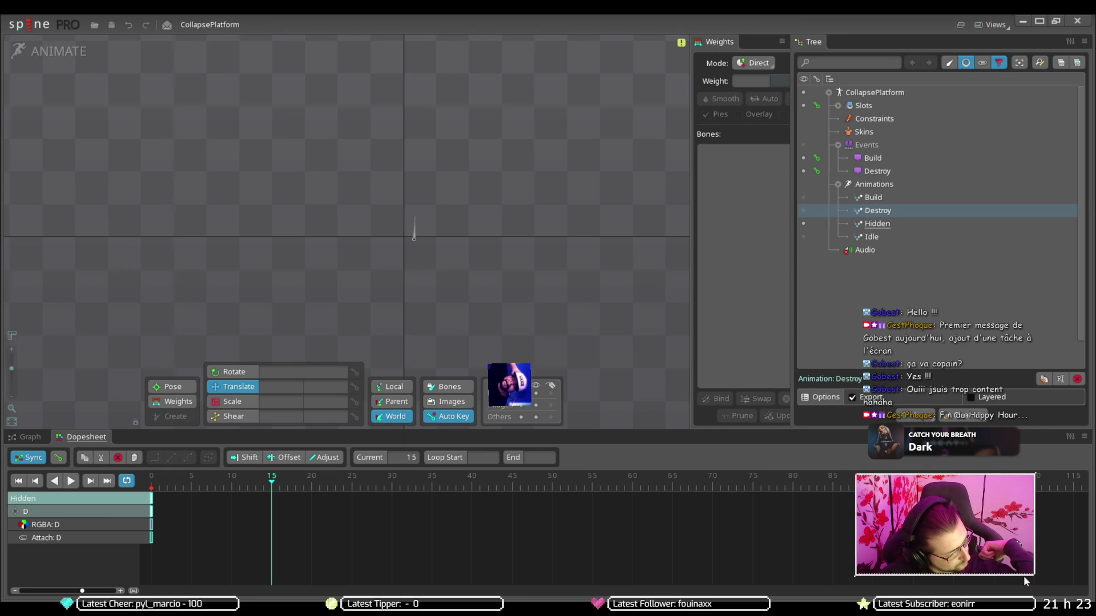
- Review CollapsePlatform's Build and Destroy events, dismiss the notifications, and minimize Spine
{"action": "key", "text": "super+n"}
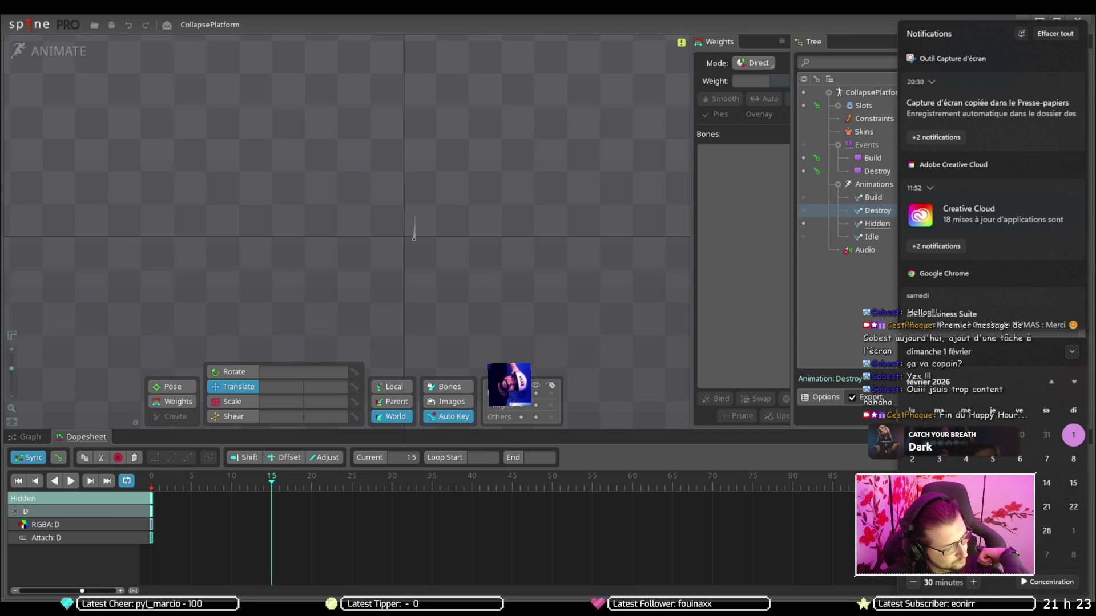
{"action": "left_click", "coordinate": [825, 524]}
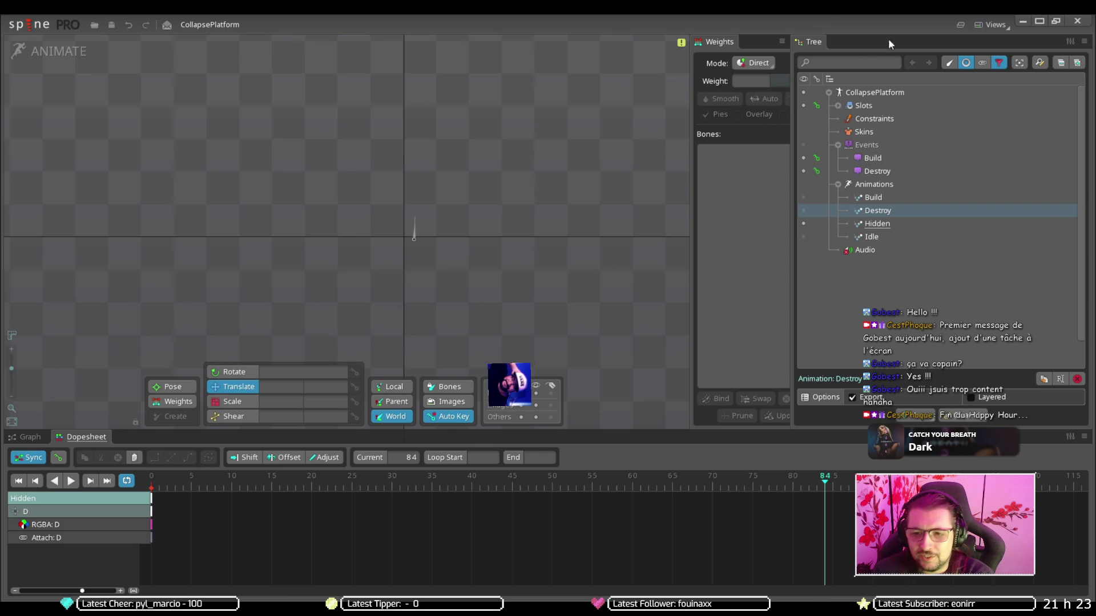
{"action": "left_click", "coordinate": [1078, 21]}
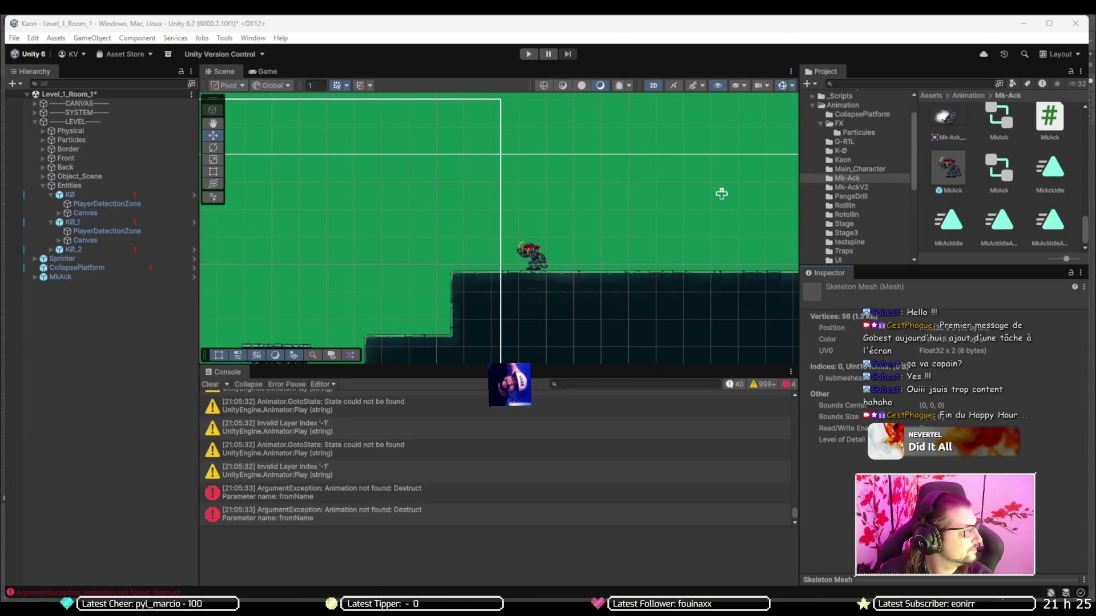
- Add four Kaon tasks including Dash and 'Bug de son sur le saut', then return to Unity
{"action": "key", "text": "alt+Tab"}
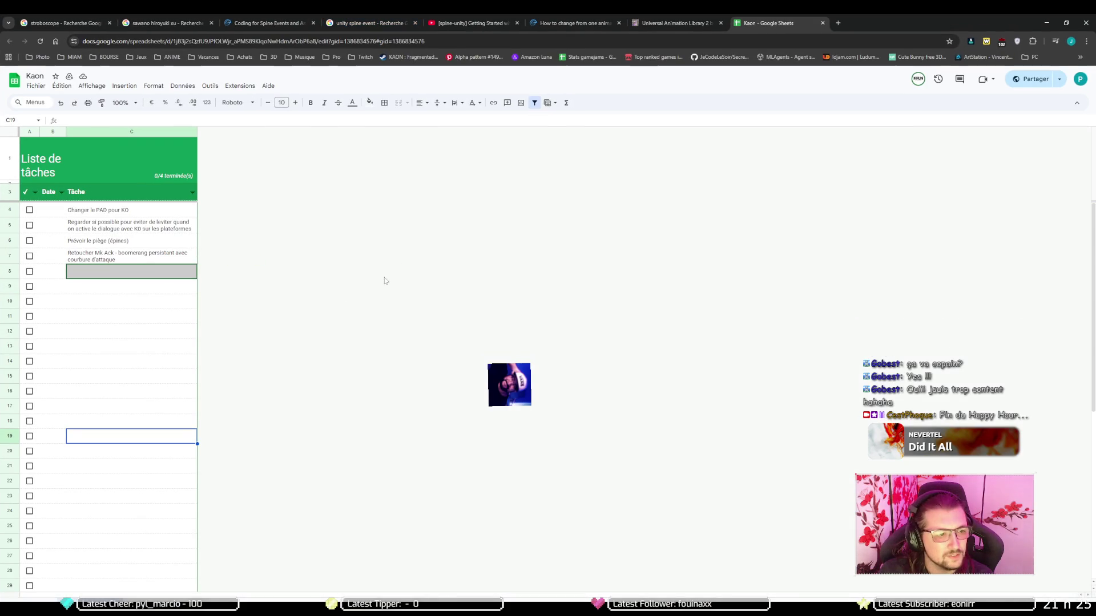
{"action": "left_click", "coordinate": [372, 337]}
{"action": "type", "text": "Transition haut bas - changement de scène"}
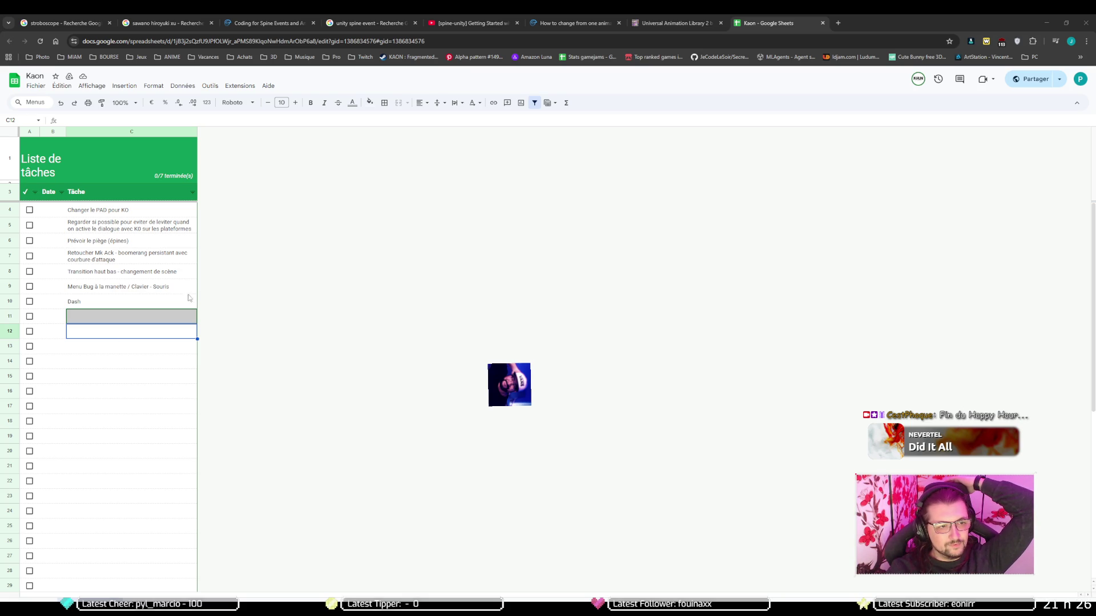
{"action": "left_click", "coordinate": [171, 163]}
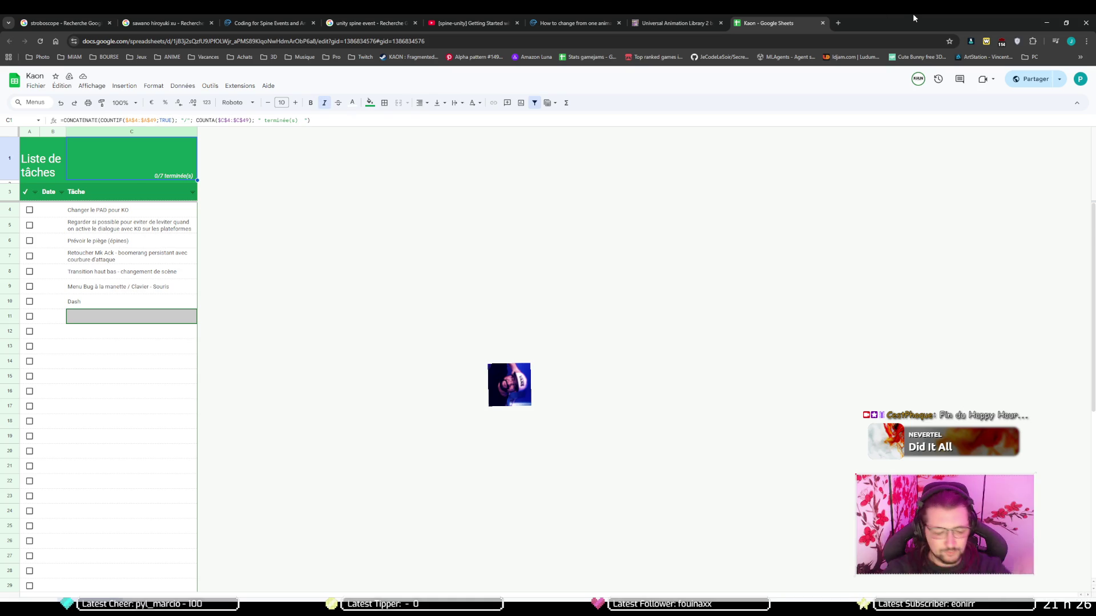
{"action": "key", "text": "alt+Tab"}
{"action": "key", "text": "Tab"}
{"action": "key", "text": "Tab"}
{"action": "key", "text": "Tab"}
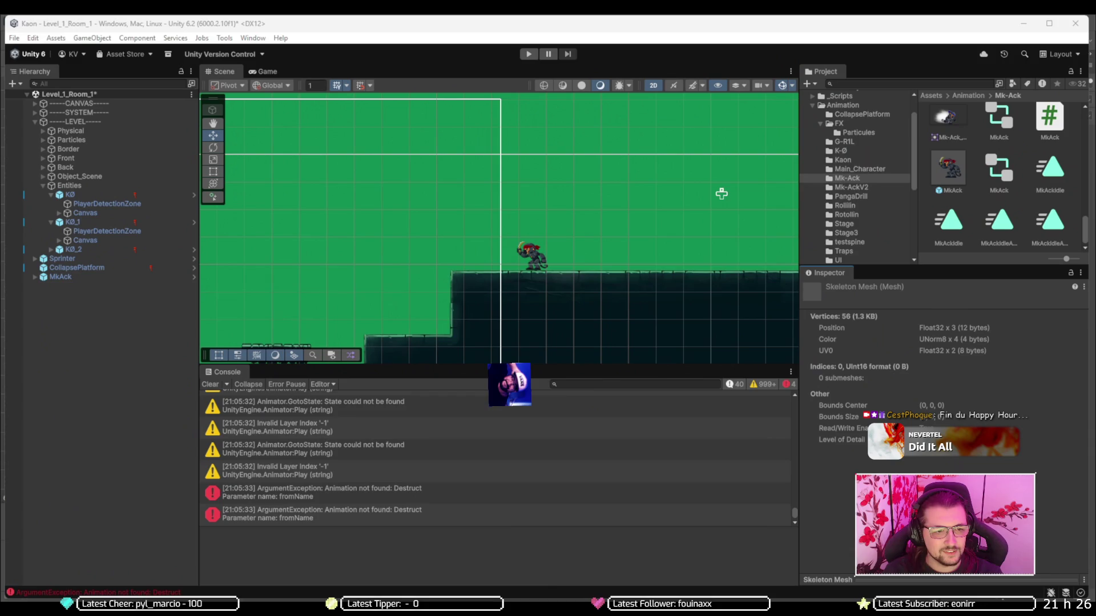
{"action": "key", "text": "alt+Tab"}
- Playtest Level_1_Room_1 while the Console logs End_In and End_Out Spine events, then switch to the task sheet
{"action": "left_click", "coordinate": [488, 330]}
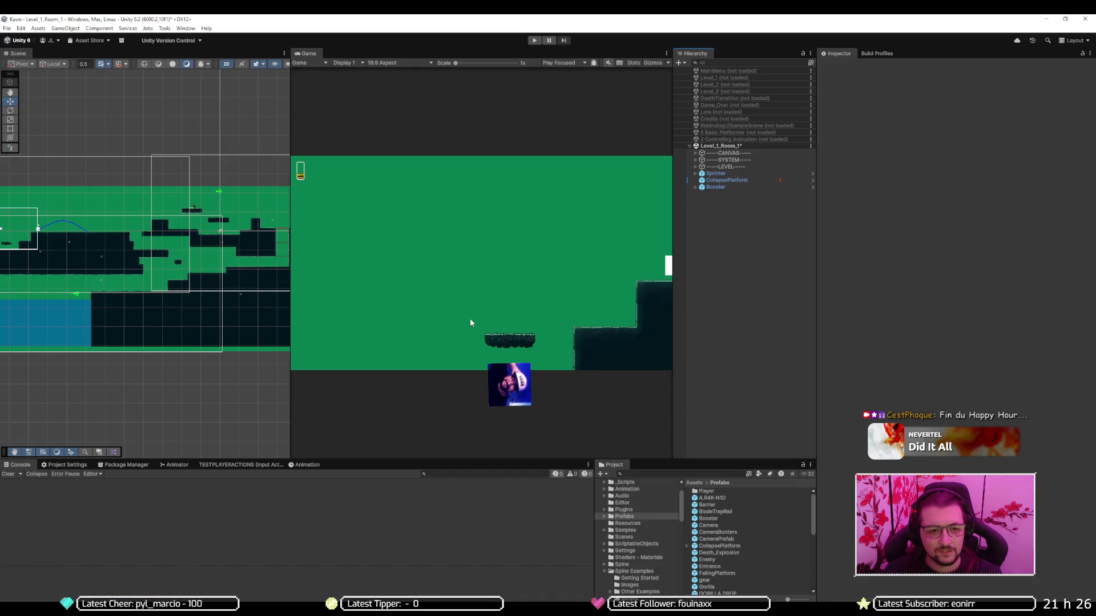
{"action": "left_click", "coordinate": [531, 42]}
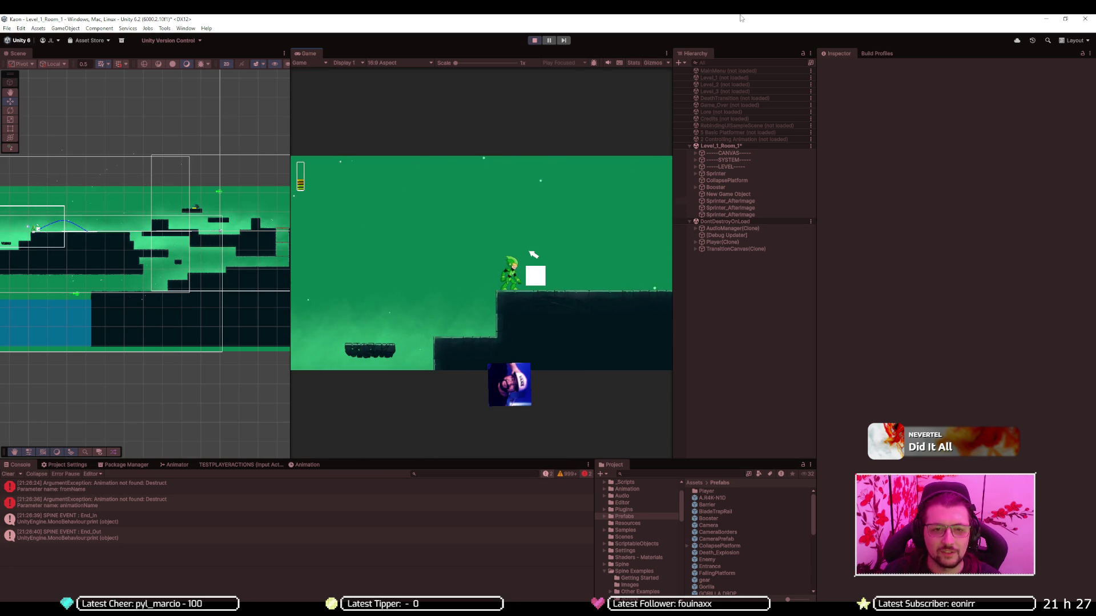
{"action": "left_click", "coordinate": [535, 40]}
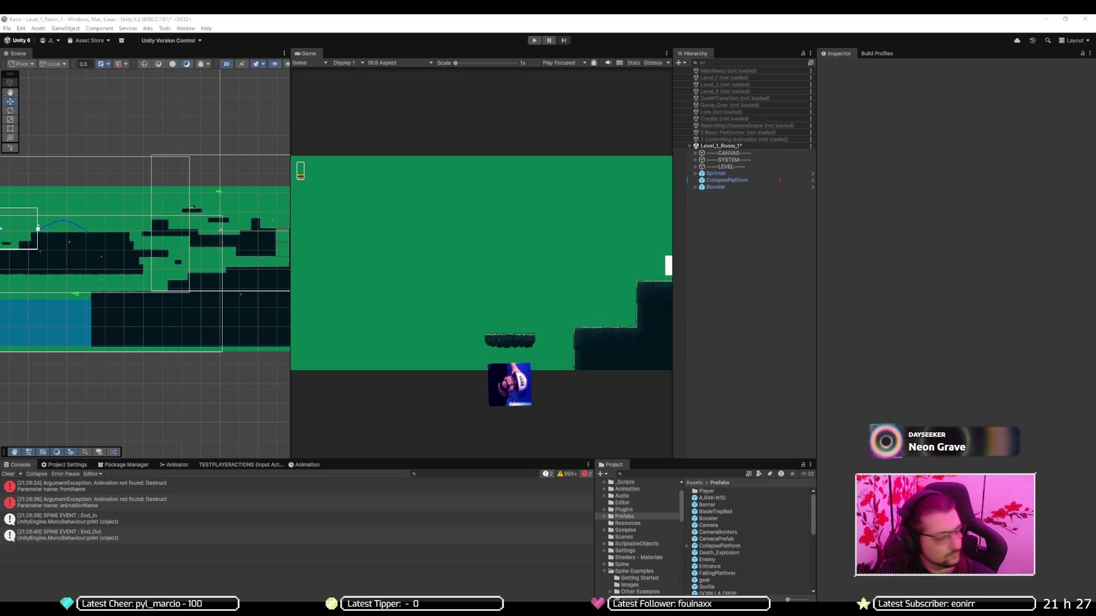
{"action": "key", "text": "alt+Tab"}
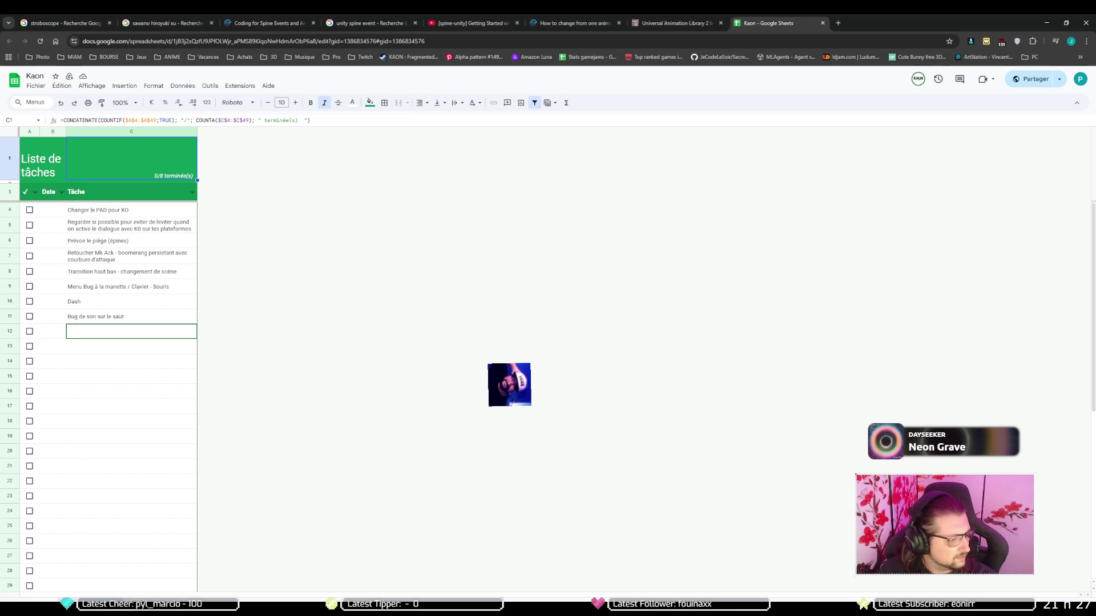
- Leave the Kaon task sheet unchanged and return to the Unity editor
{"action": "key", "text": "alt+Tab"}
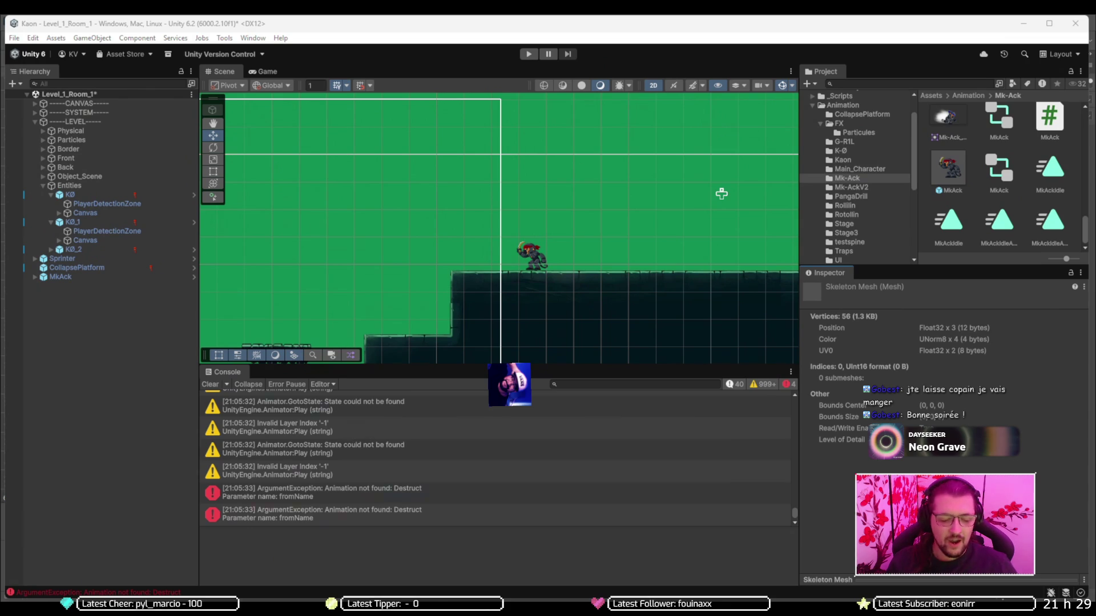
{"action": "key", "text": "alt+Tab"}
{"action": "key", "text": "alt+Tab"}
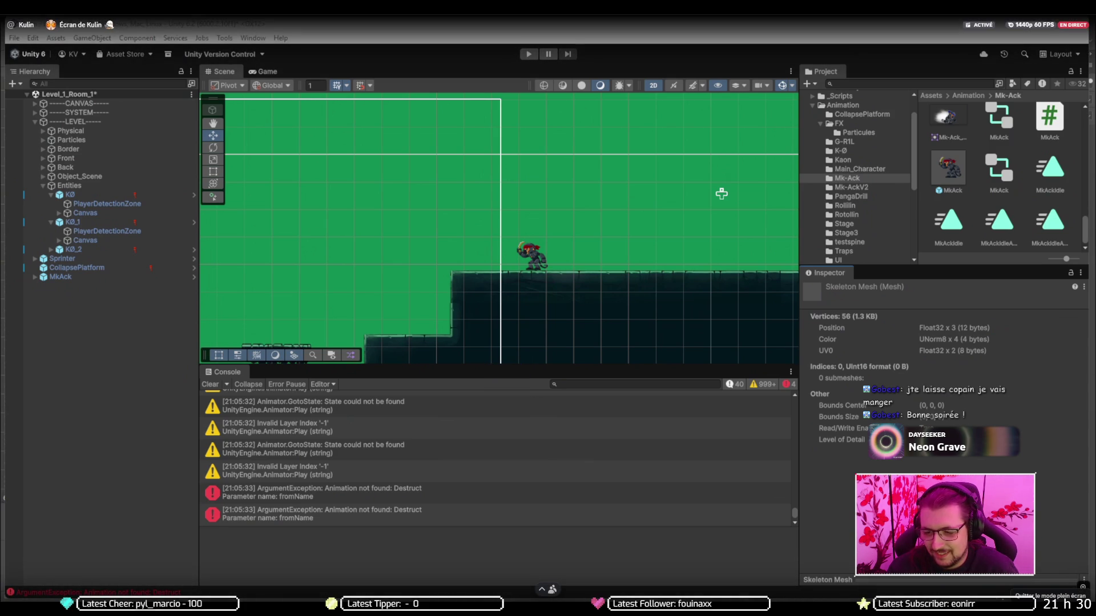
- Exit the fullscreen shared screen, then close Chrome's Kaon sheet, Universal Animation Library 2 and one Spine tab
{"action": "key", "text": "Escape"}
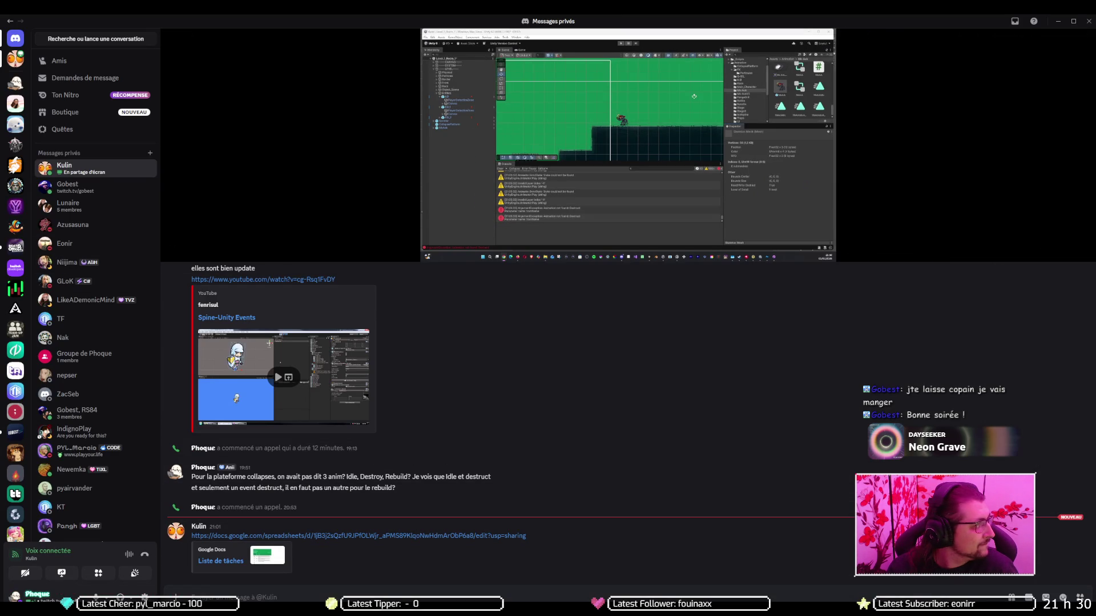
{"action": "key", "text": "alt+Tab"}
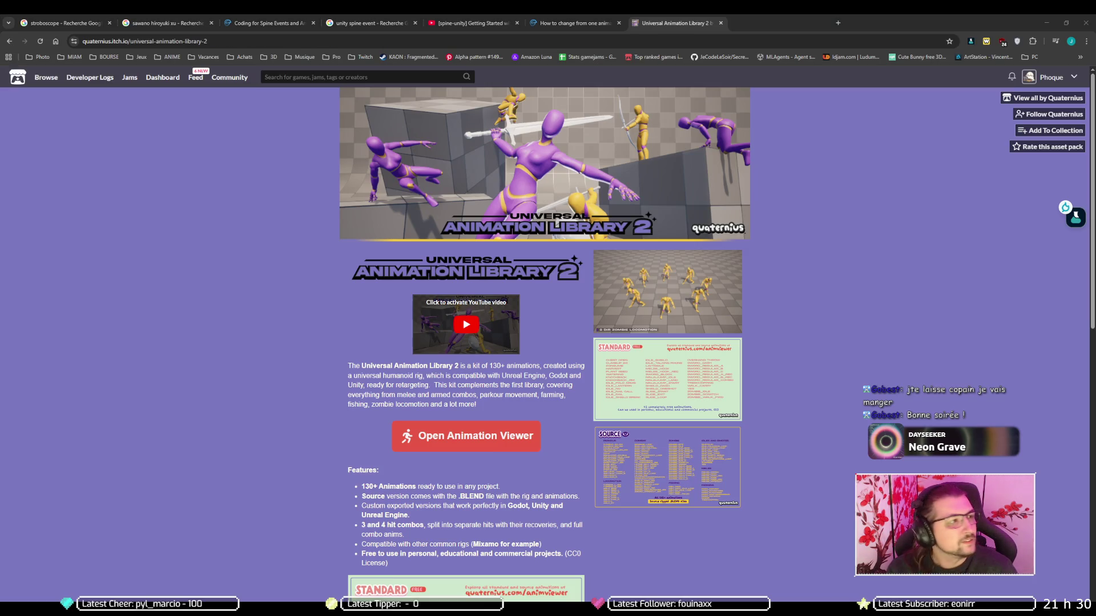
{"action": "key", "text": "ctrl+w"}
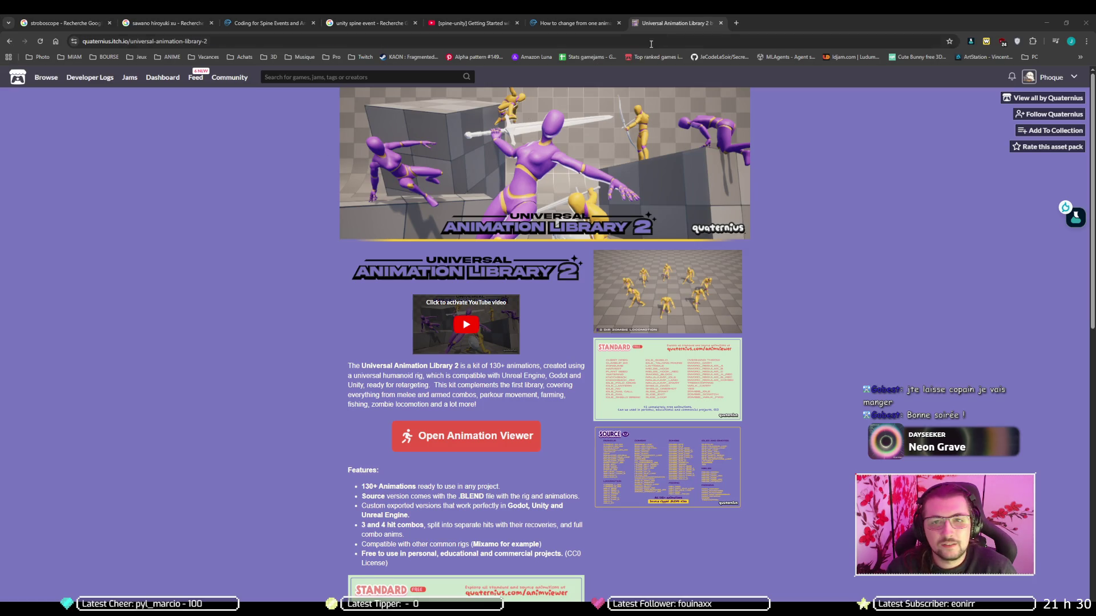
{"action": "middle_click", "coordinate": [700, 12]}
{"action": "middle_click", "coordinate": [600, 17]}
- Close the remaining Spine research, 'unity spine event', Coding for Spine Events and sawano hiroyuki tabs
{"action": "middle_click", "coordinate": [474, 18]}
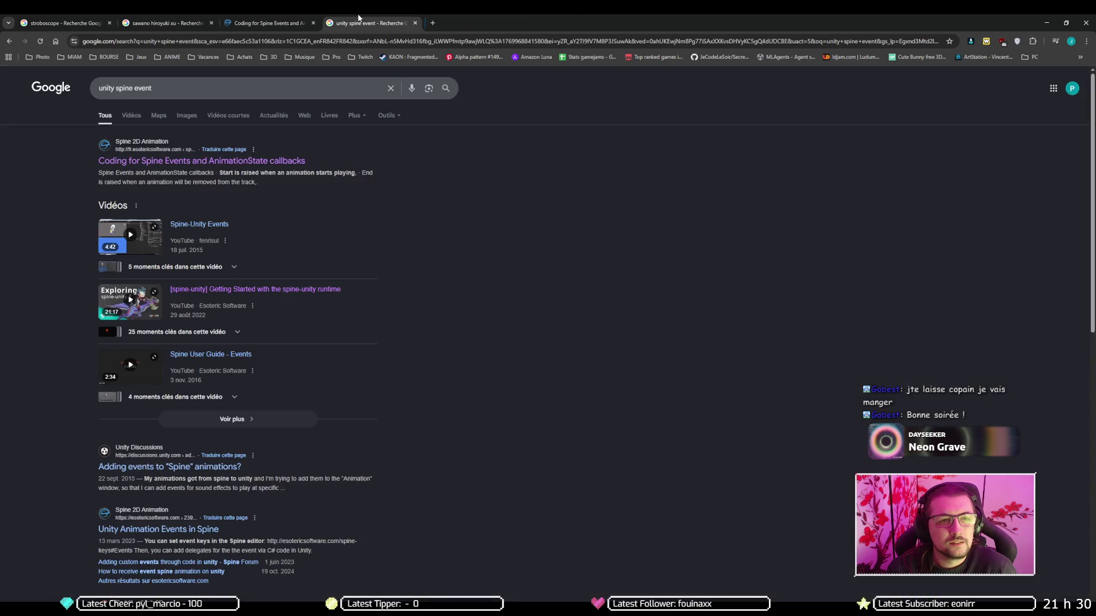
{"action": "middle_click", "coordinate": [371, 17]}
{"action": "middle_click", "coordinate": [269, 18]}
{"action": "middle_click", "coordinate": [158, 17]}
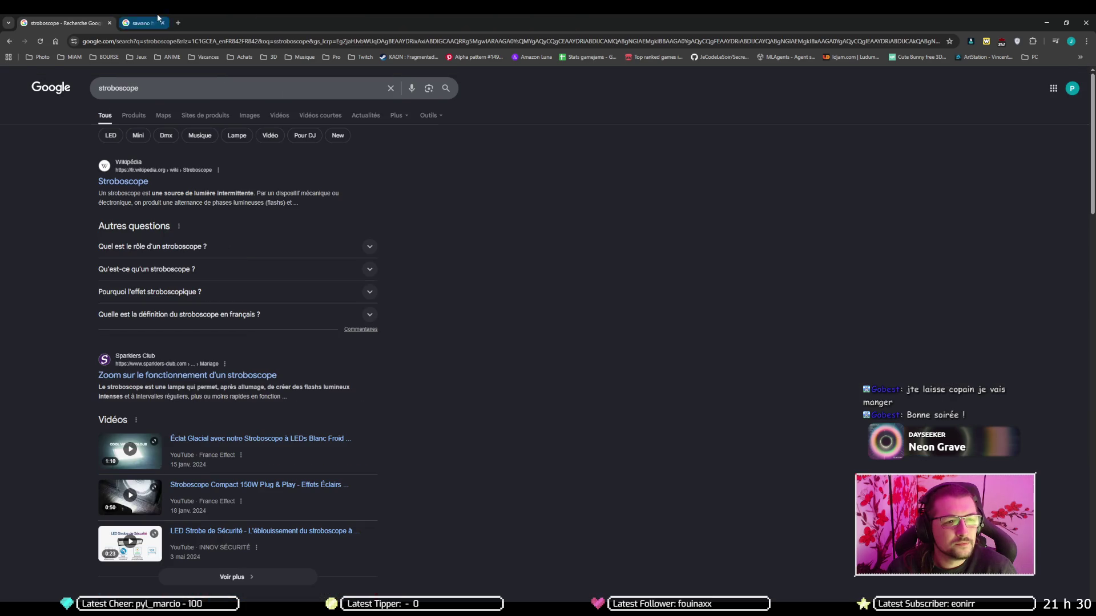
{"action": "middle_click", "coordinate": [73, 20]}
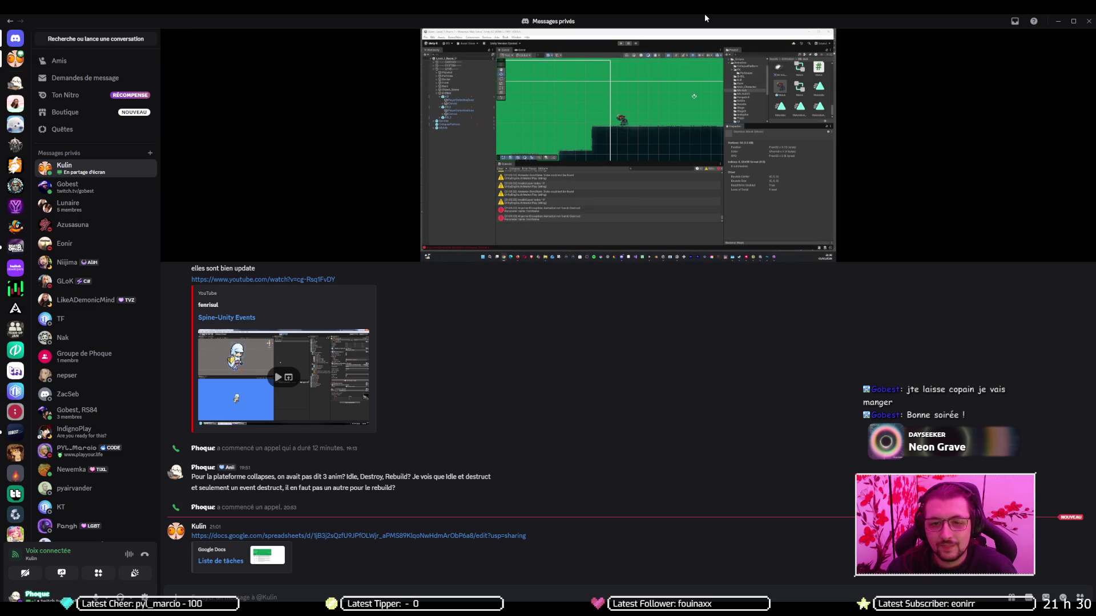
- Watch the shared screen fullscreen, exit fullscreen, and hang up the Discord voice call
{"action": "mouse_move", "coordinate": [1004, 246]}
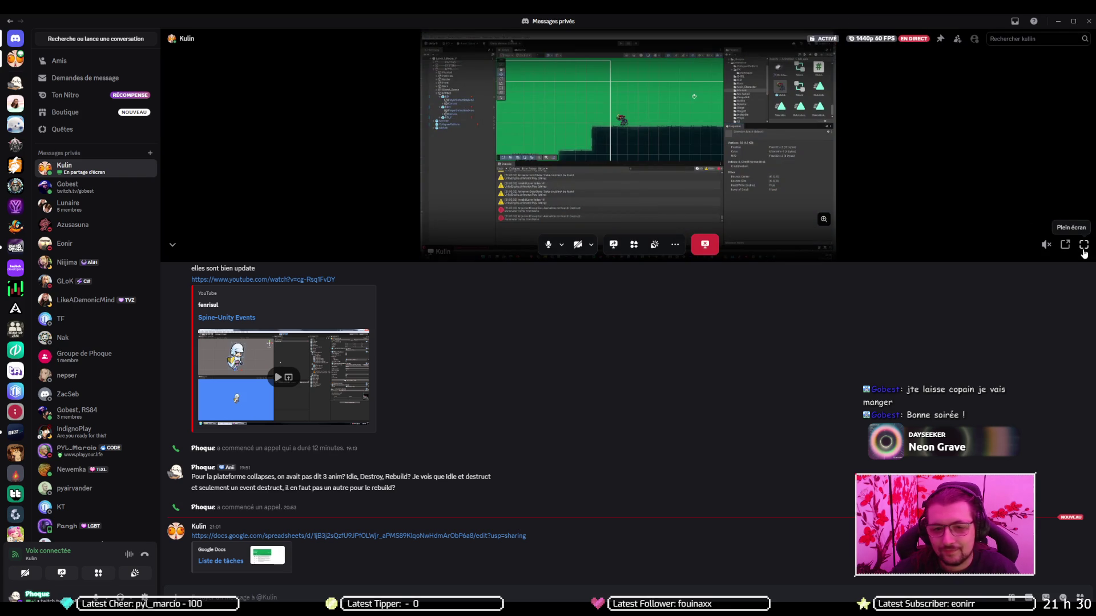
{"action": "left_click", "coordinate": [1084, 253]}
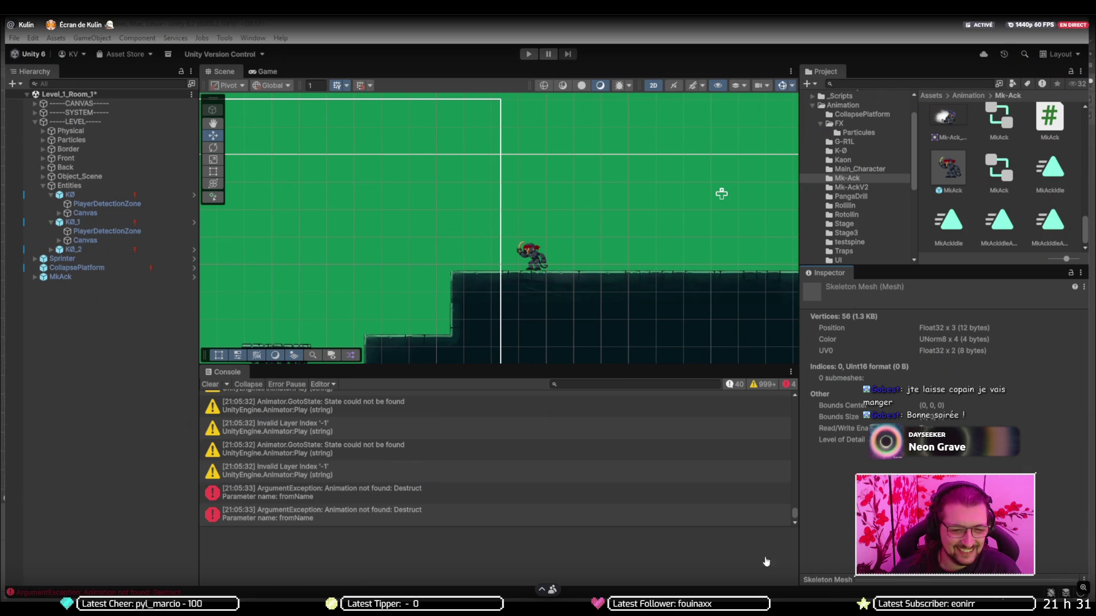
{"action": "key", "text": "Escape"}
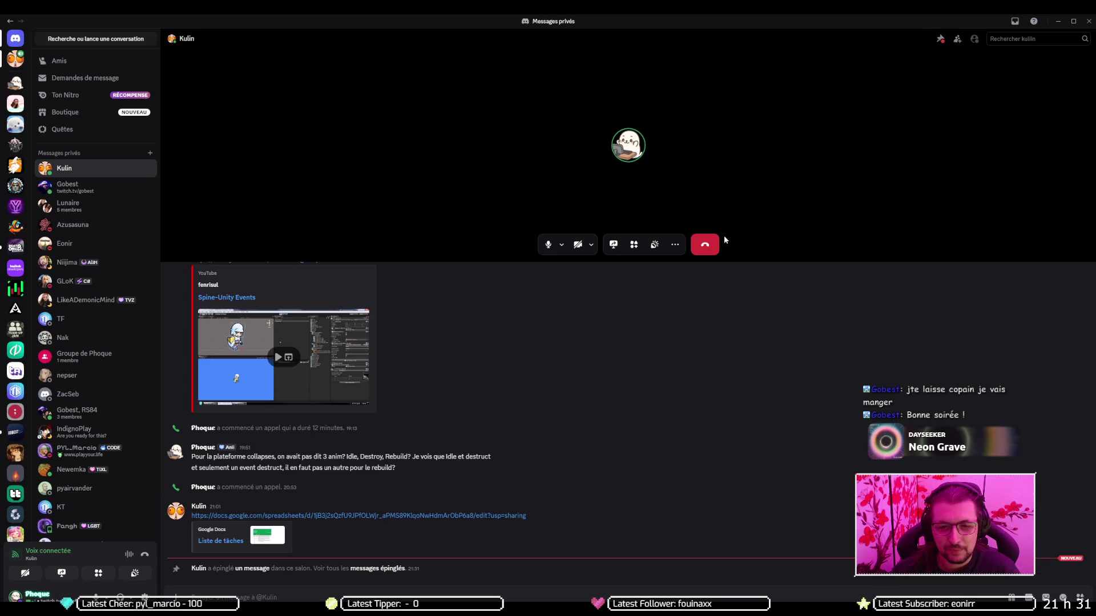
{"action": "left_click", "coordinate": [702, 243]}
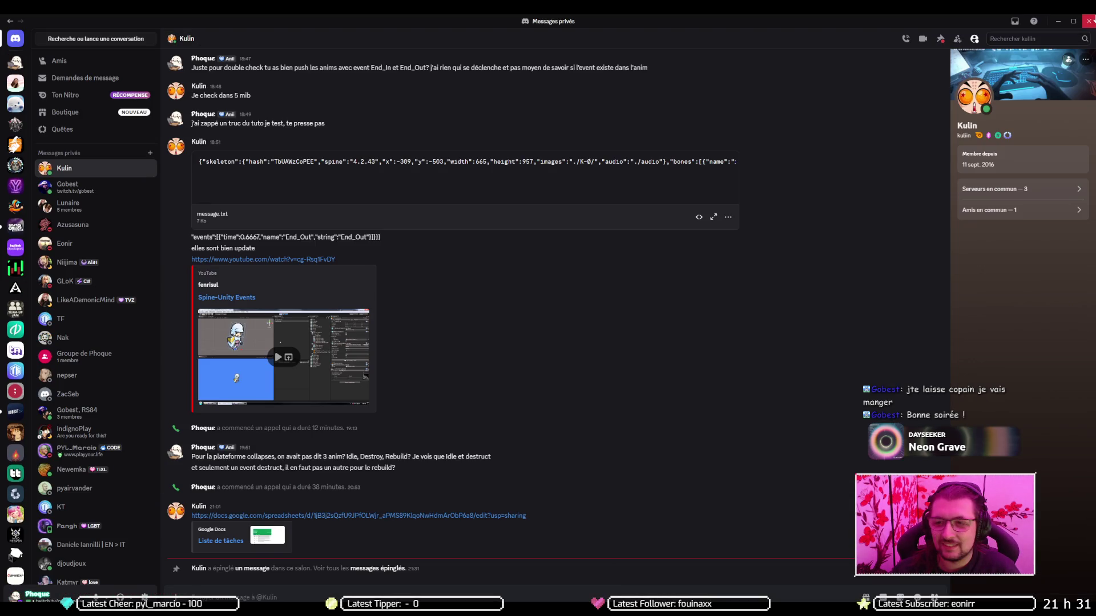
- Minimize Discord and Unity, then review GitHub Desktop's pending LiberationSans SDF - Fallback.asset change
{"action": "left_click", "coordinate": [1058, 22]}
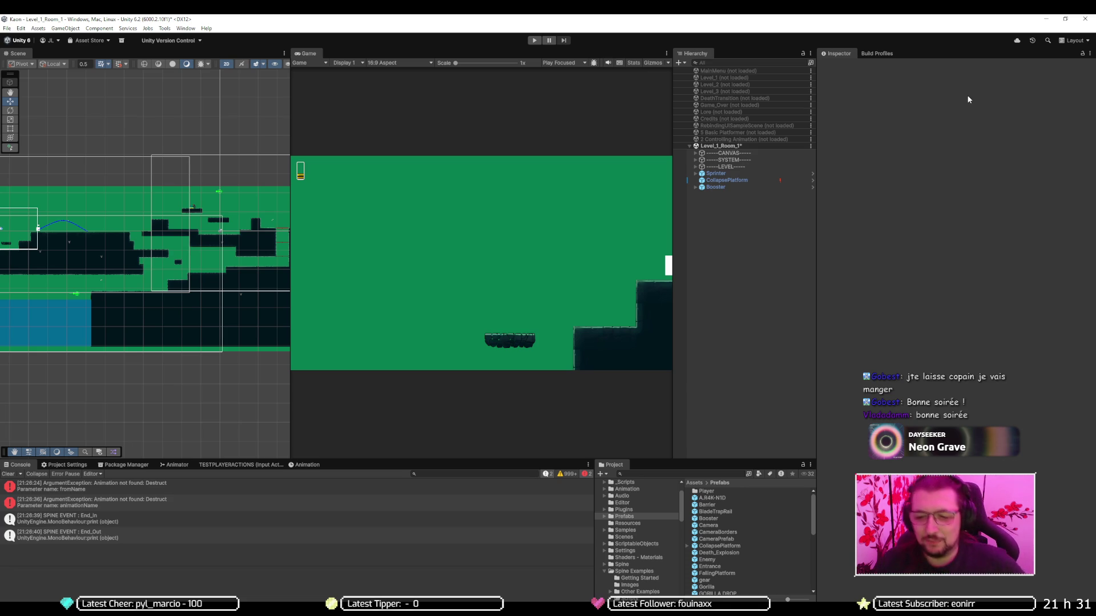
{"action": "left_click", "coordinate": [1046, 19]}
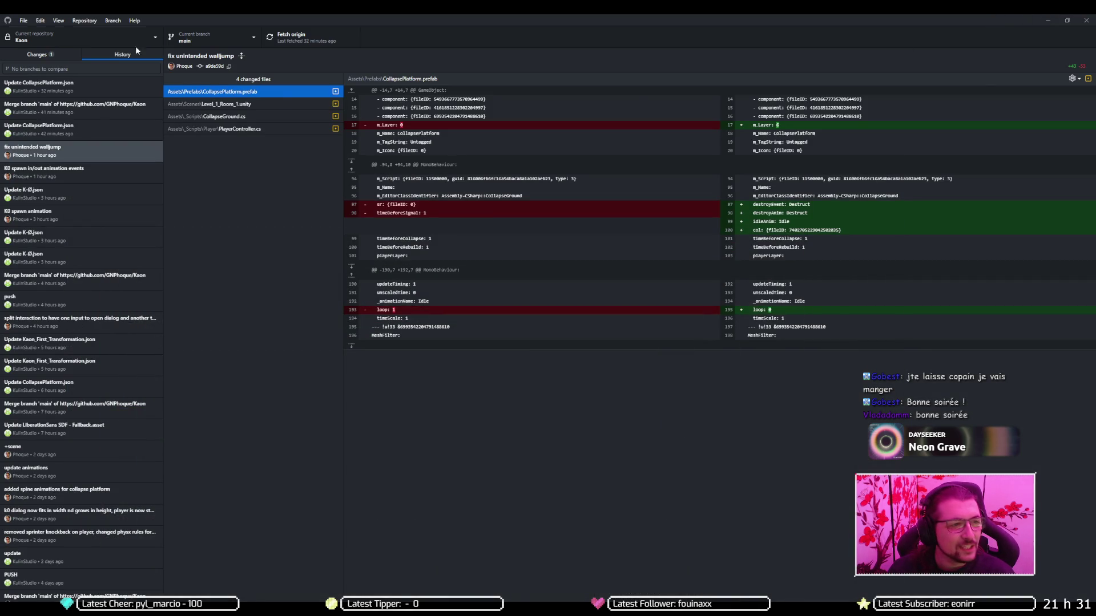
{"action": "left_click", "coordinate": [57, 53]}
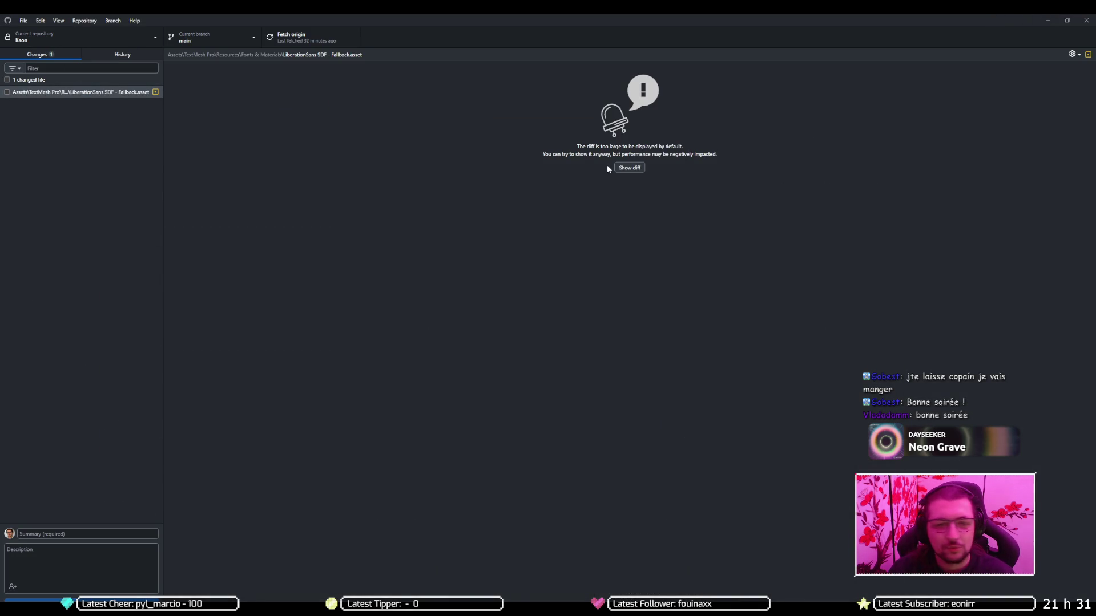
- Close GitHub Desktop and Unity Hub, returning to the browser showing the streamer's Twitch channel
{"action": "left_click", "coordinate": [1086, 20]}
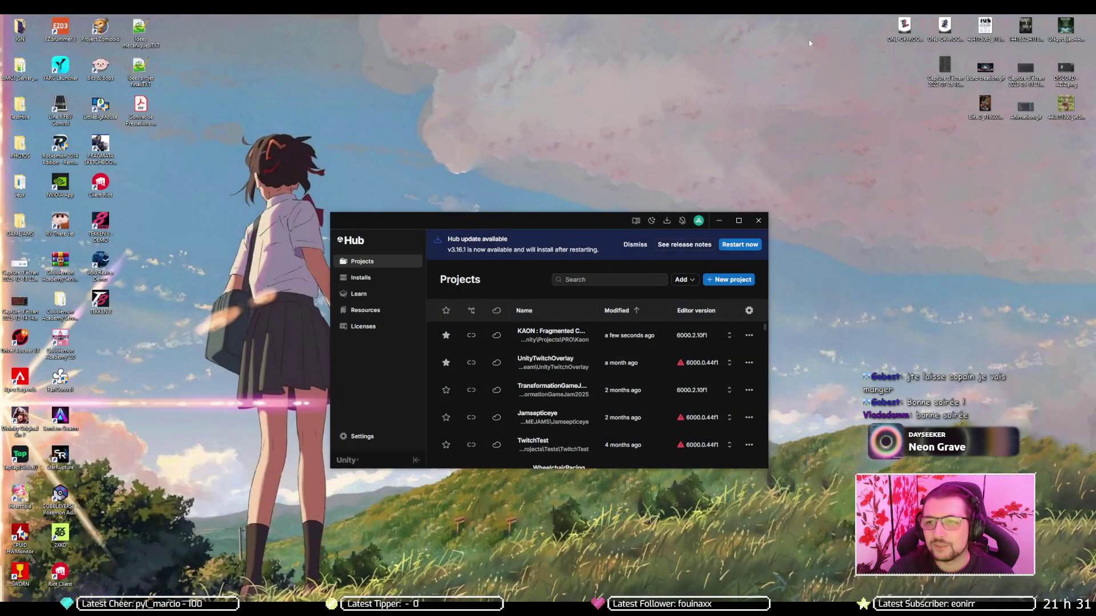
{"action": "left_click", "coordinate": [758, 220]}
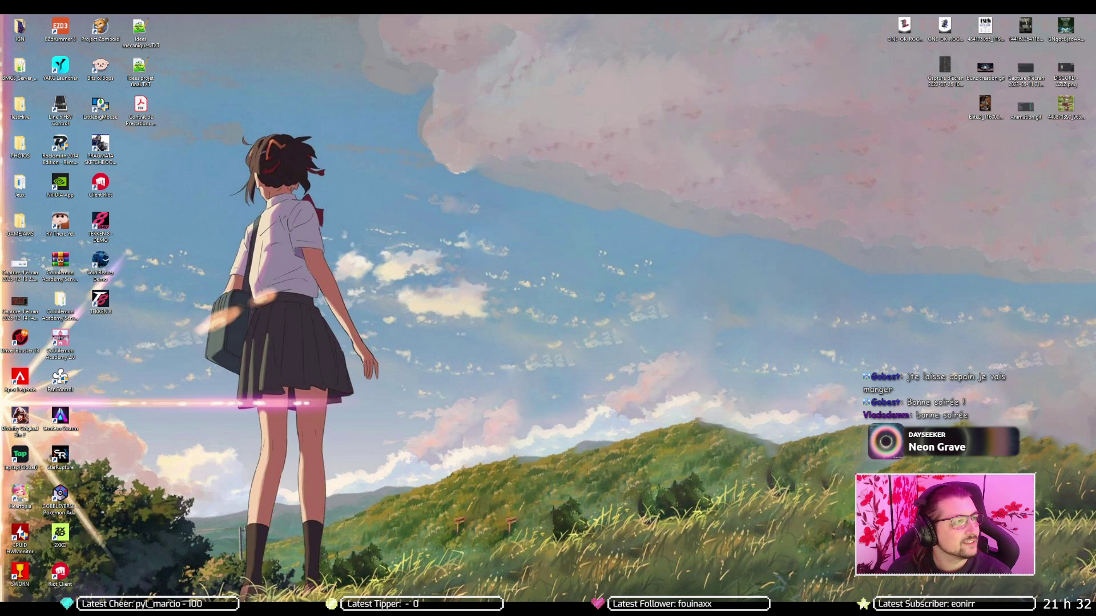
{"action": "key", "text": "alt+Tab"}
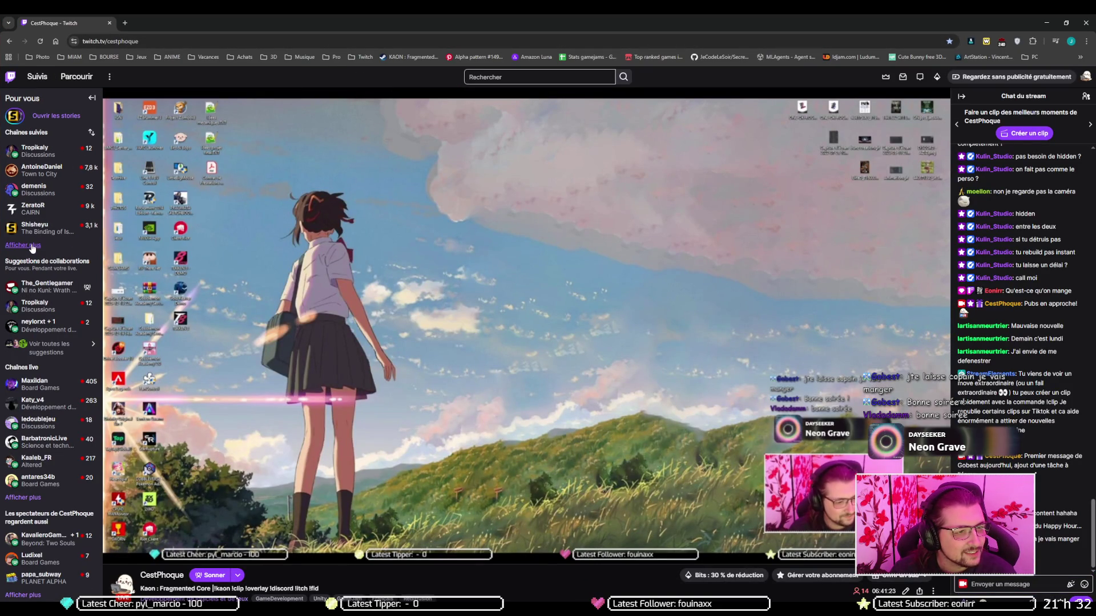
- Expand the followed channels with 'Afficher plus' and open the destinyforgestudio dark-fantasy stream
{"action": "left_click", "coordinate": [32, 246]}
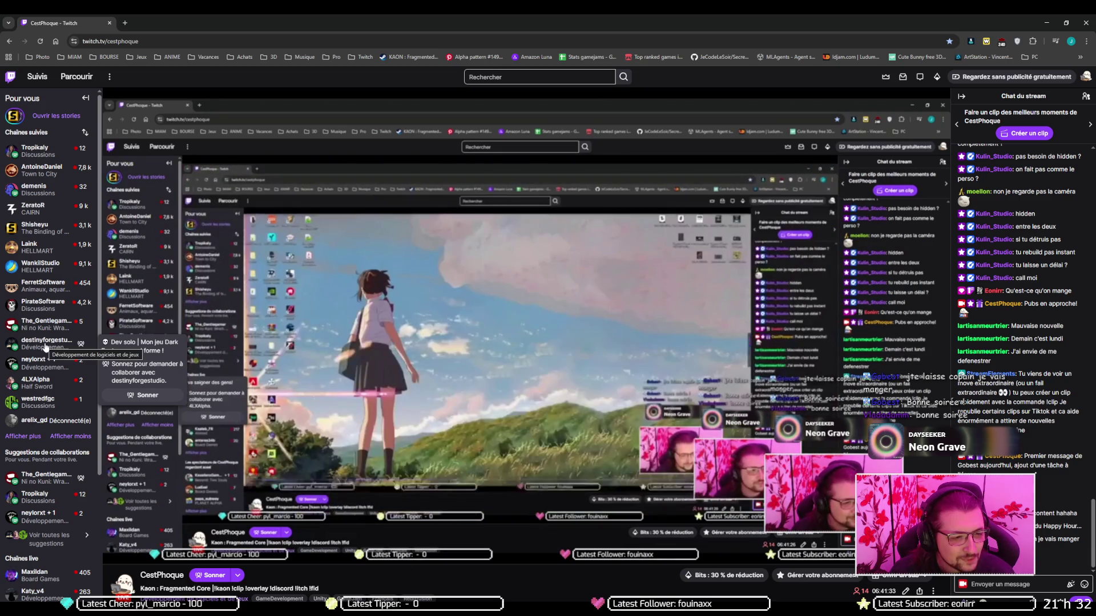
{"action": "left_click", "coordinate": [43, 344]}
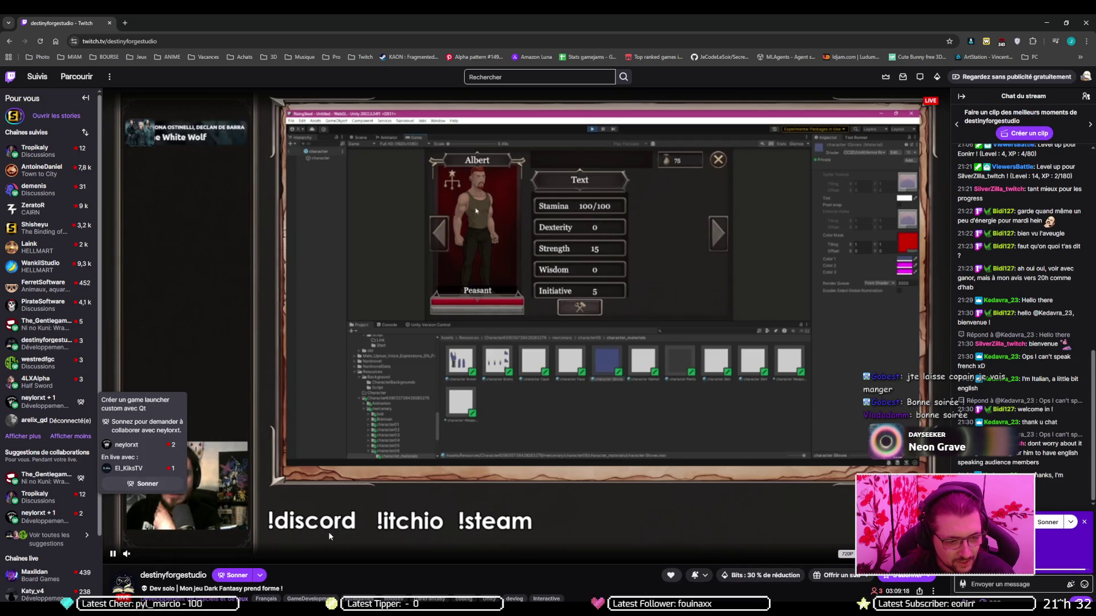
- Switch to the 'Créer un game launcher custom avec Qt' stream from the sidebar
{"action": "mouse_move", "coordinate": [52, 346]}
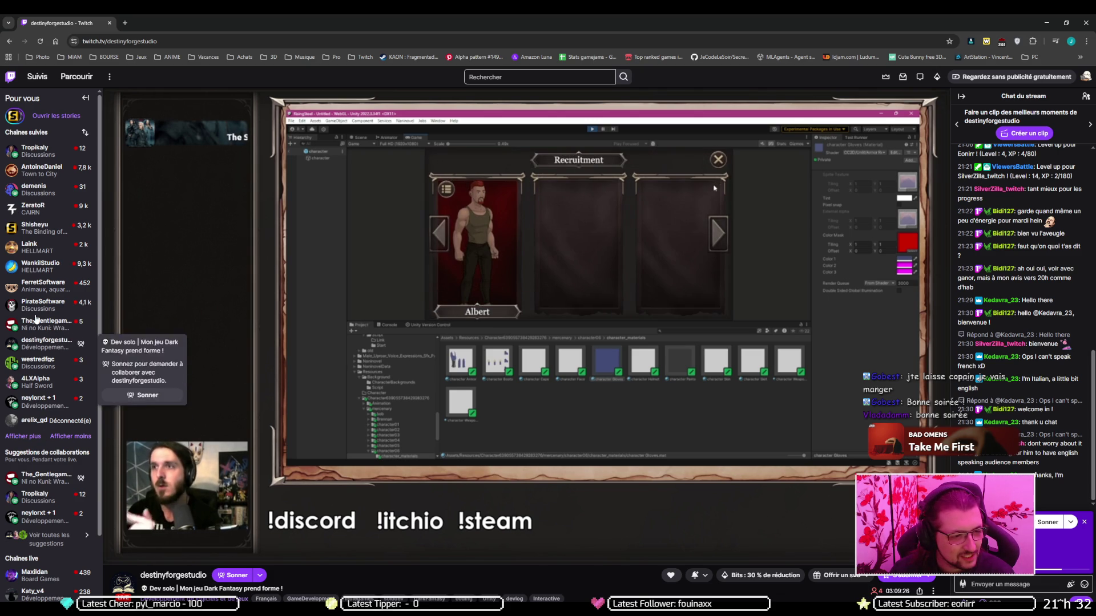
{"action": "left_click", "coordinate": [40, 403]}
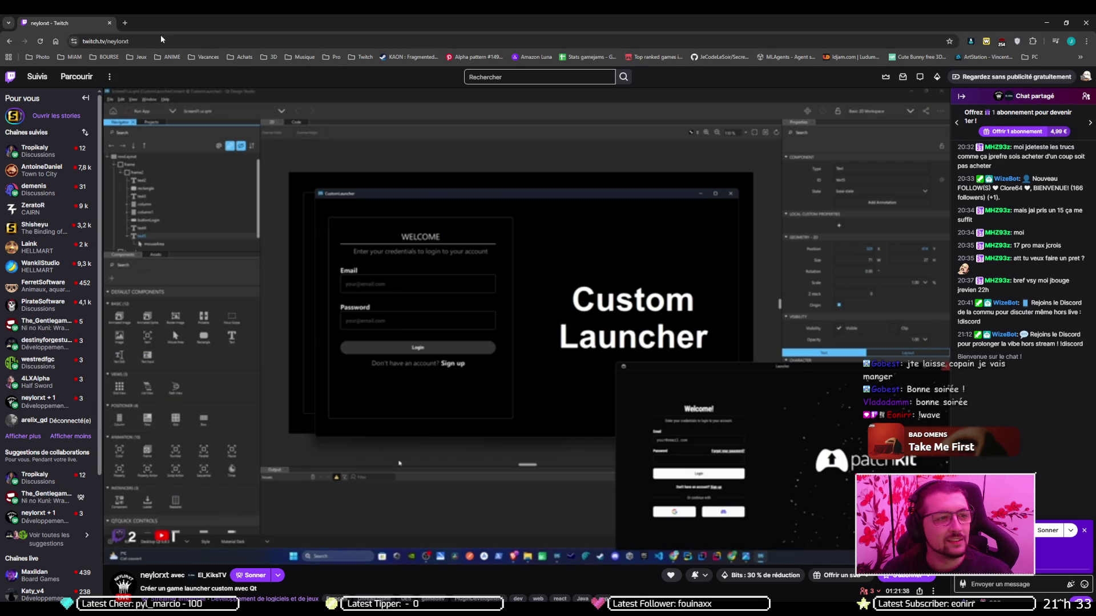
{"action": "left_click", "coordinate": [139, 40]}
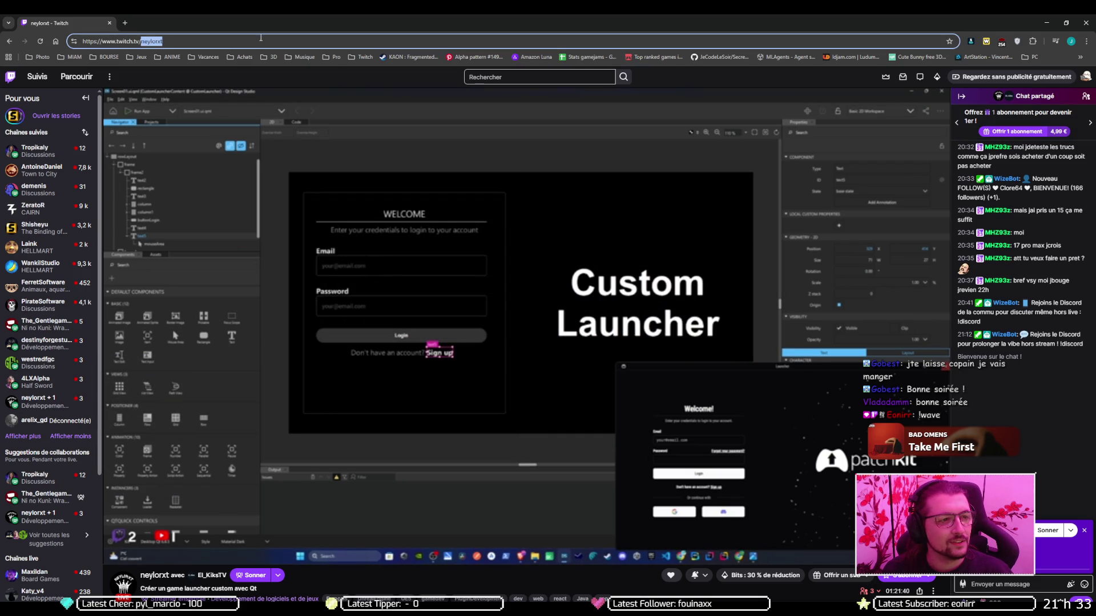
{"action": "left_click_drag", "start_coordinate": [140, 40], "coordinate": [267, 40]}
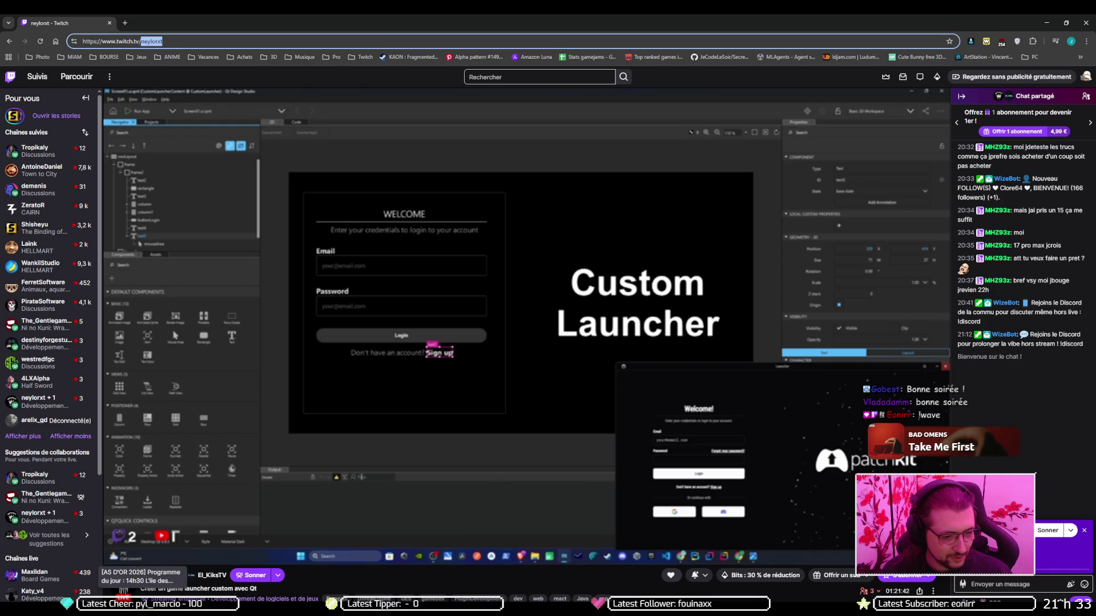
{"action": "left_click", "coordinate": [215, 595]}
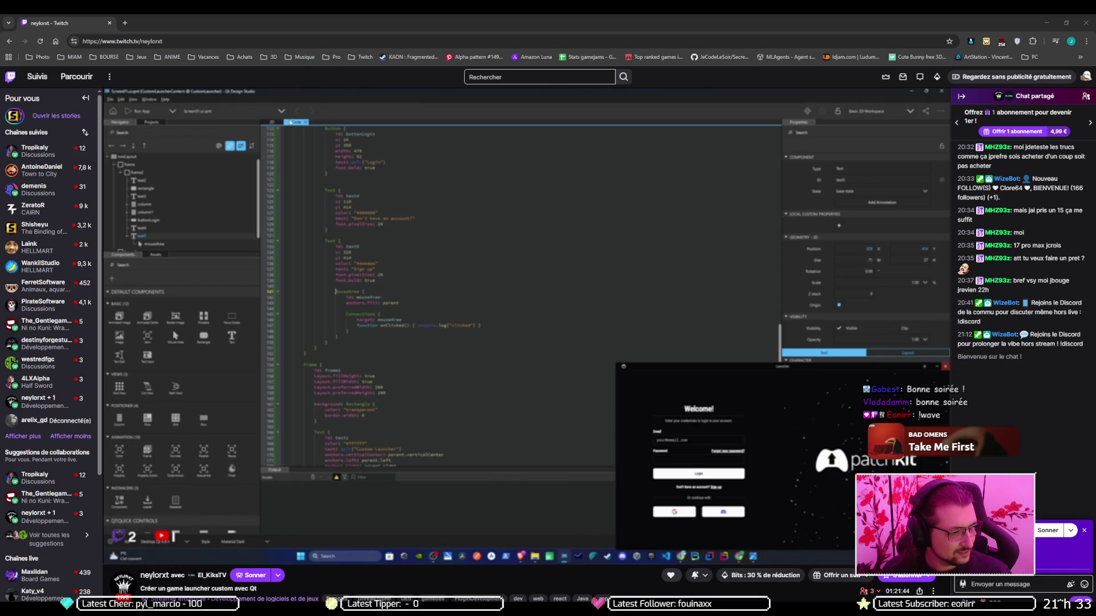